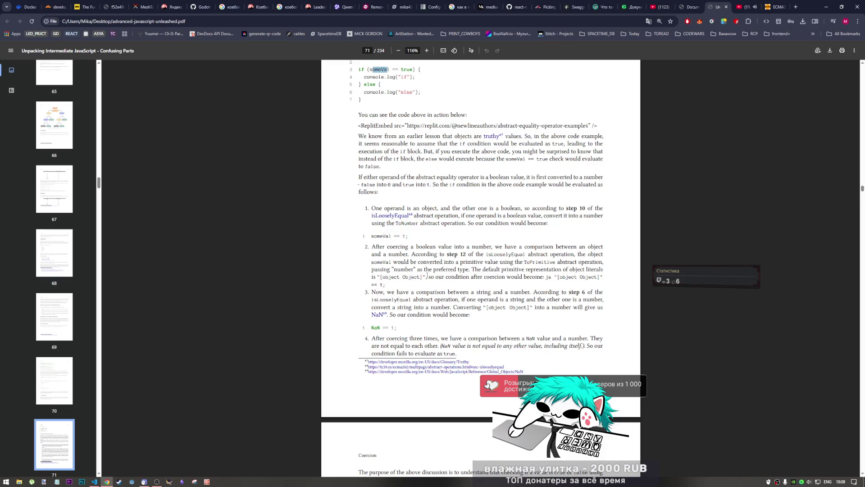
Step: Switch to Visual Studio Code to view the someVal if/else example in samples.js
{"action": "left_click", "coordinate": [94, 481]}
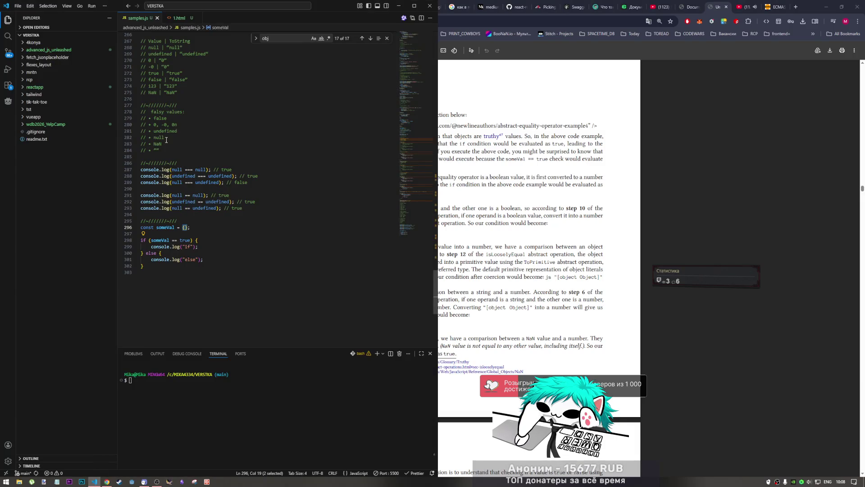
Step: Review samples.js, selecting the empty-string falsy entry, then return to PDF page 71
{"action": "scroll", "coordinate": [167, 152], "scroll_direction": "up", "scroll_amount": 1}
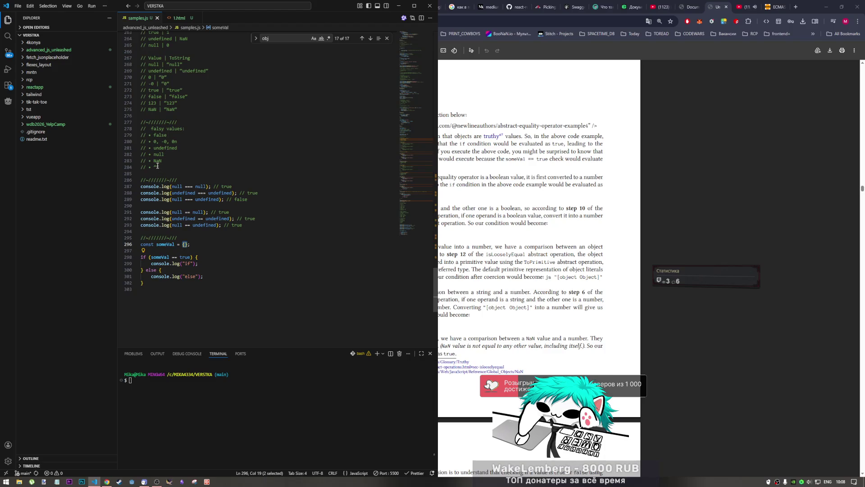
{"action": "double_click", "coordinate": [157, 167]}
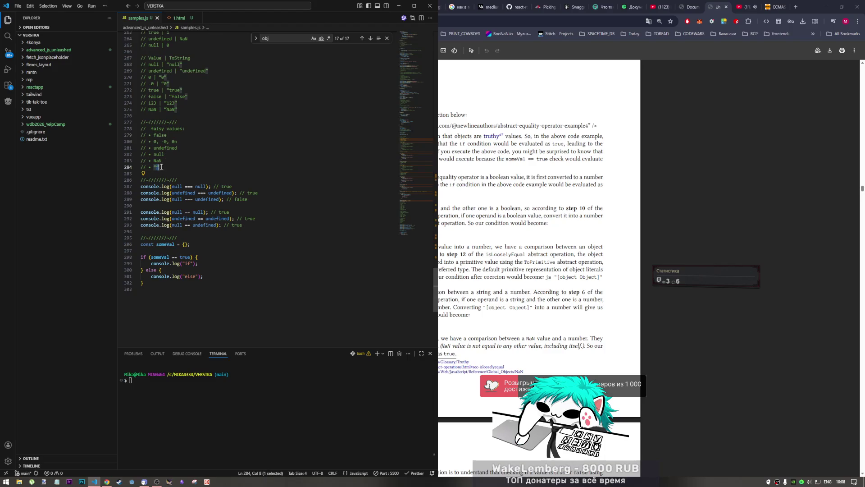
{"action": "scroll", "coordinate": [169, 172], "scroll_direction": "up", "scroll_amount": 2}
{"action": "scroll", "coordinate": [169, 172], "scroll_direction": "up", "scroll_amount": 1}
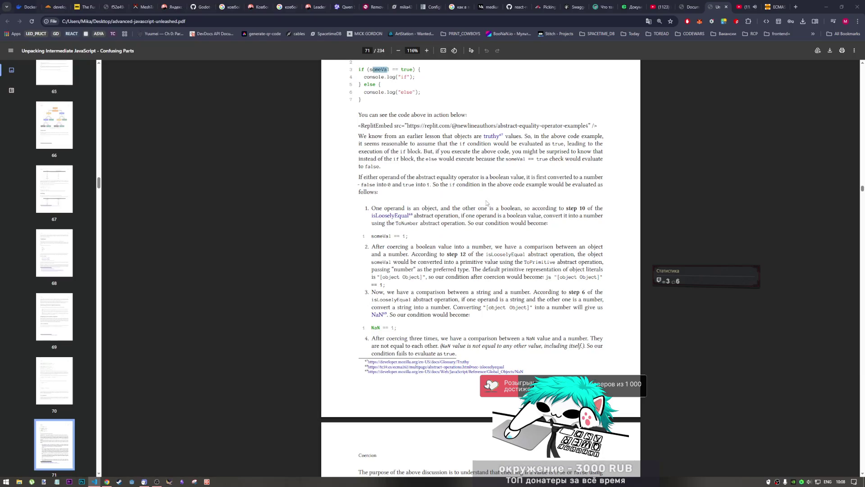
{"action": "left_click", "coordinate": [452, 172]}
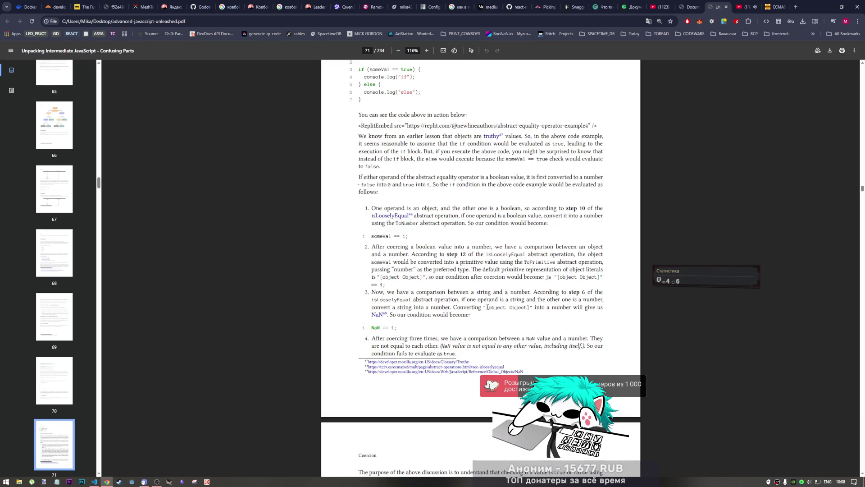
Step: Highlight "[object Object]" in step 3 of page 71's abstract equality walkthrough
{"action": "left_click_drag", "start_coordinate": [486, 307], "coordinate": [530, 308]}
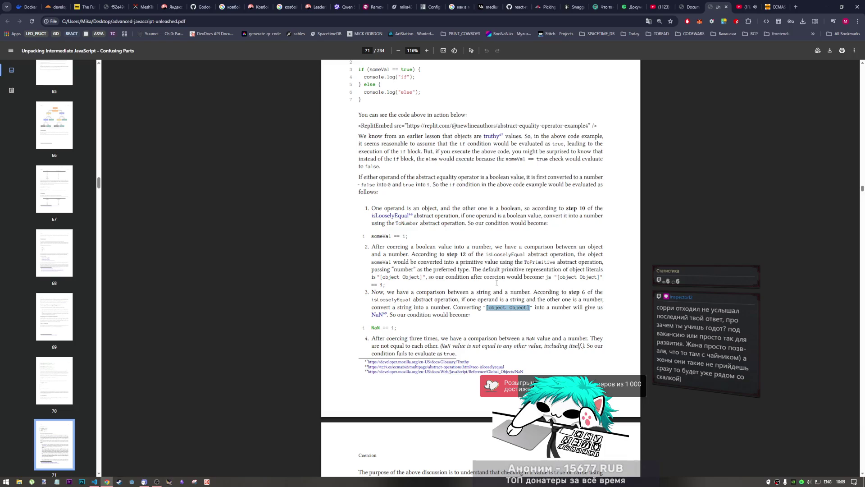
{"action": "scroll", "coordinate": [474, 277], "scroll_direction": "down", "scroll_amount": 1}
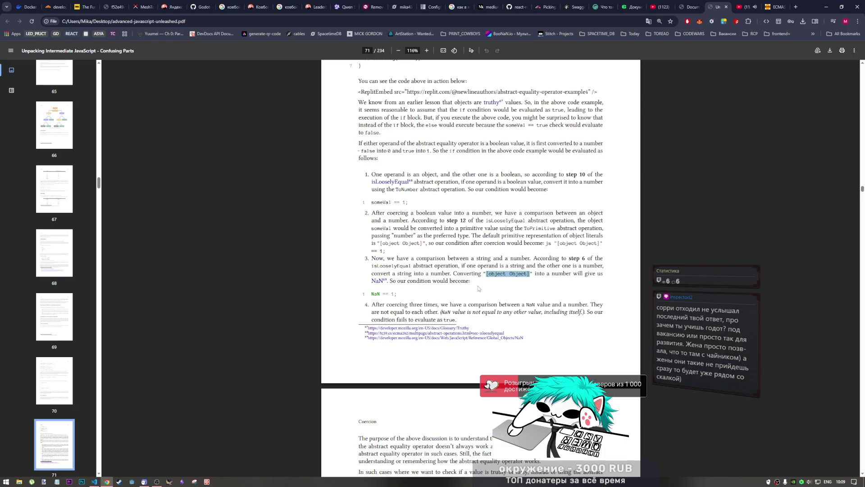
Step: Scroll down to page 72's advice on if (someVal), just before Addition Operator
{"action": "scroll", "coordinate": [469, 291], "scroll_direction": "down", "scroll_amount": 1}
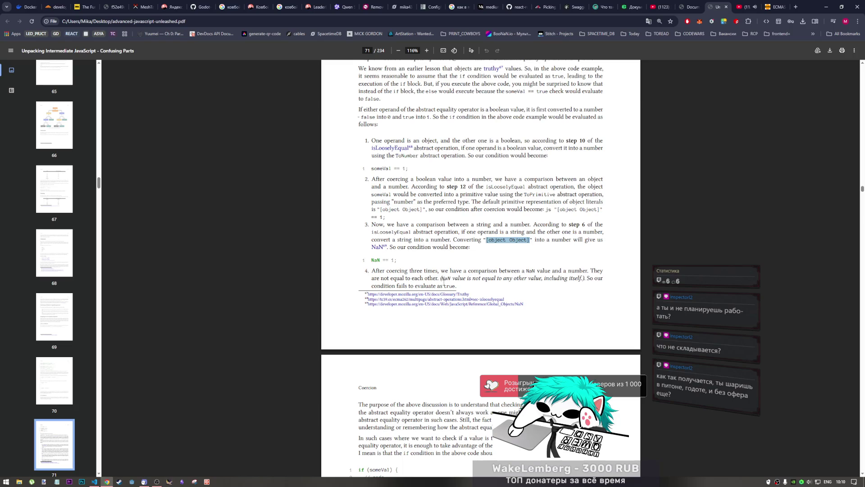
{"action": "scroll", "coordinate": [383, 283], "scroll_direction": "down", "scroll_amount": 1}
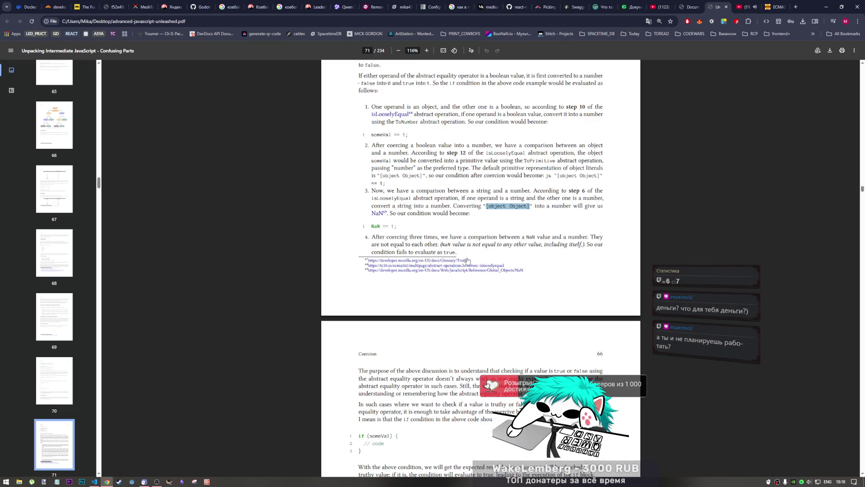
{"action": "scroll", "coordinate": [467, 261], "scroll_direction": "down", "scroll_amount": 2}
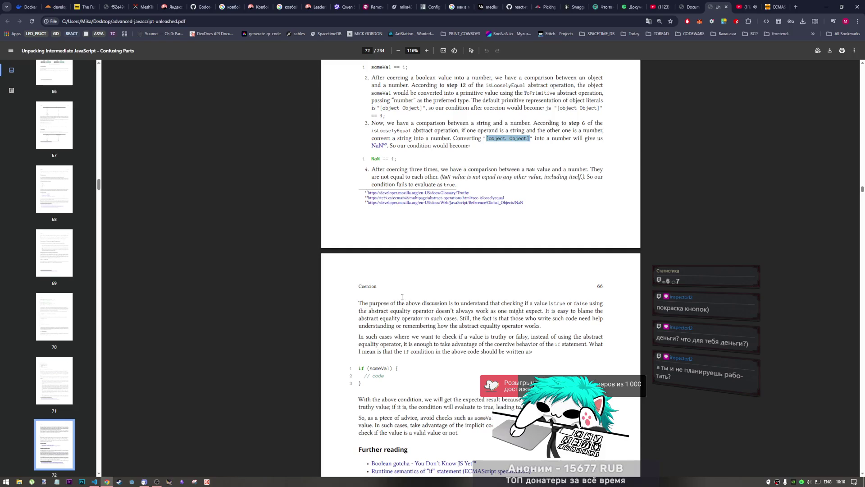
{"action": "scroll", "coordinate": [396, 302], "scroll_direction": "down", "scroll_amount": 1}
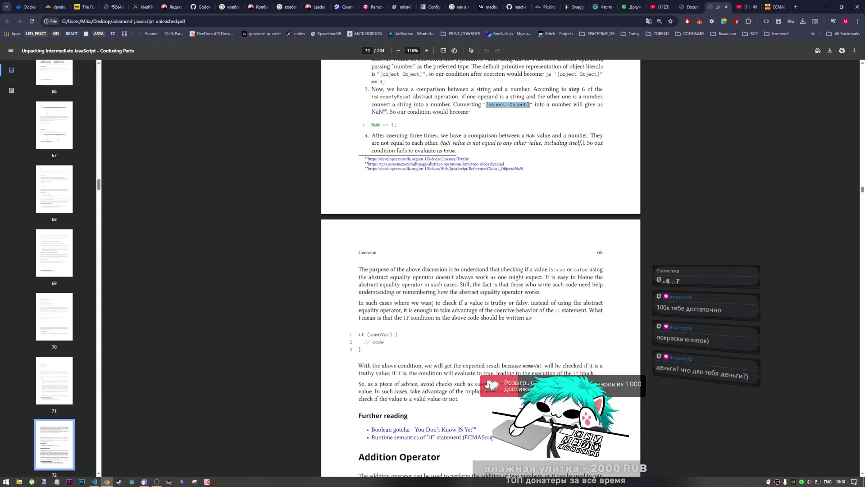
{"action": "scroll", "coordinate": [426, 303], "scroll_direction": "down", "scroll_amount": 1}
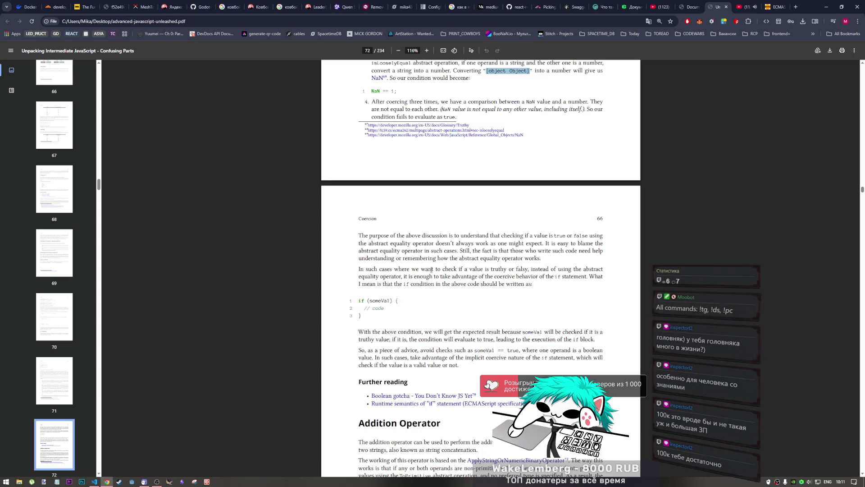
Step: Scroll further to read how Addition Operator uses ApplyStringOrNumericBinaryOperator
{"action": "scroll", "coordinate": [428, 271], "scroll_direction": "down", "scroll_amount": 2}
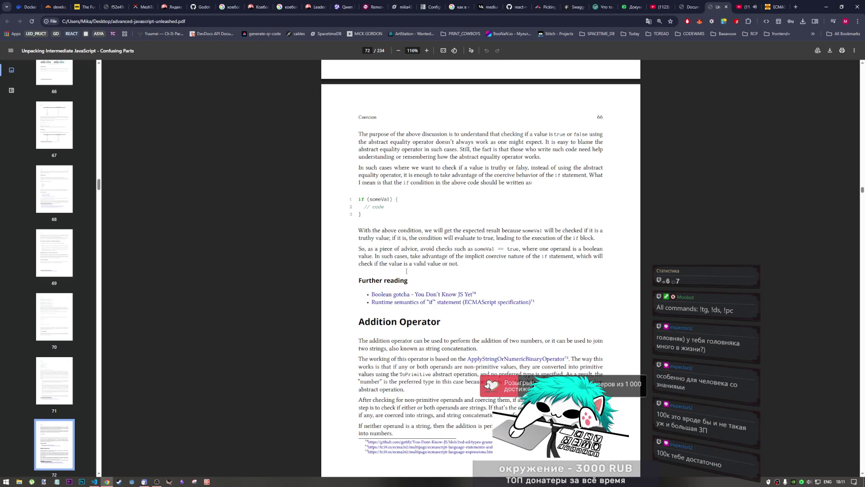
{"action": "scroll", "coordinate": [393, 267], "scroll_direction": "down", "scroll_amount": 1}
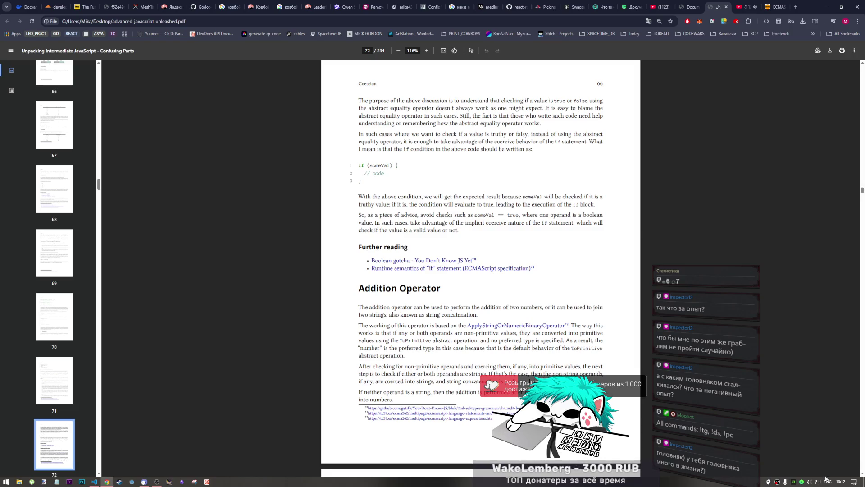
{"action": "left_click", "coordinate": [809, 480]}
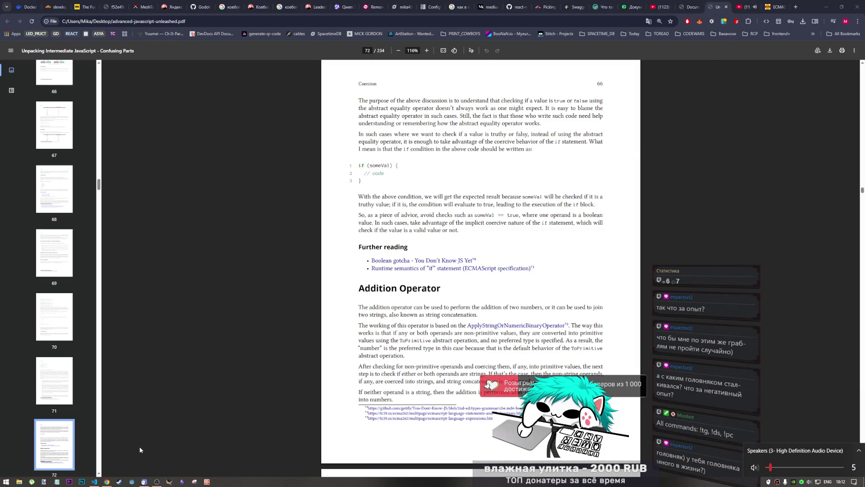
{"action": "left_click", "coordinate": [157, 481]}
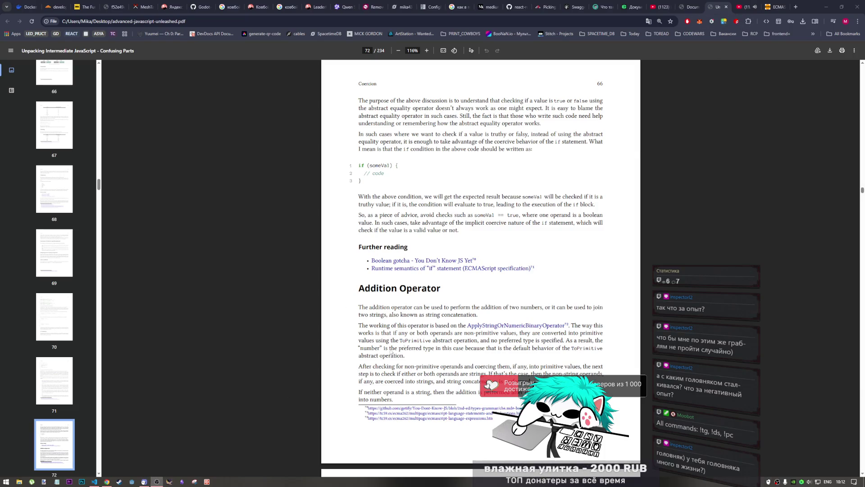
{"action": "left_click", "coordinate": [570, 273]}
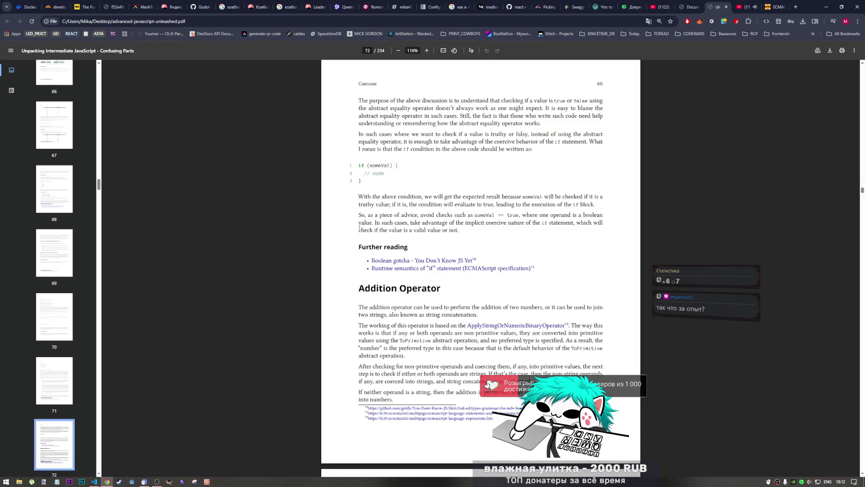
Step: Scroll to the end of the Addition Operator section's numeric-addition explanation on page 72
{"action": "scroll", "coordinate": [361, 243], "scroll_direction": "down", "scroll_amount": 1}
{"action": "scroll", "coordinate": [349, 248], "scroll_direction": "down", "scroll_amount": 1}
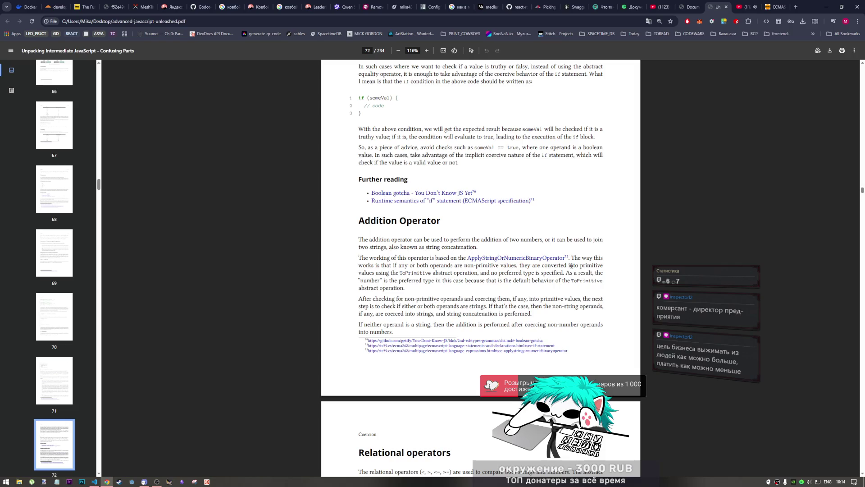
Step: Scroll down until the Relational operators section on <, >, <= and >= appears
{"action": "scroll", "coordinate": [397, 254], "scroll_direction": "down", "scroll_amount": 1}
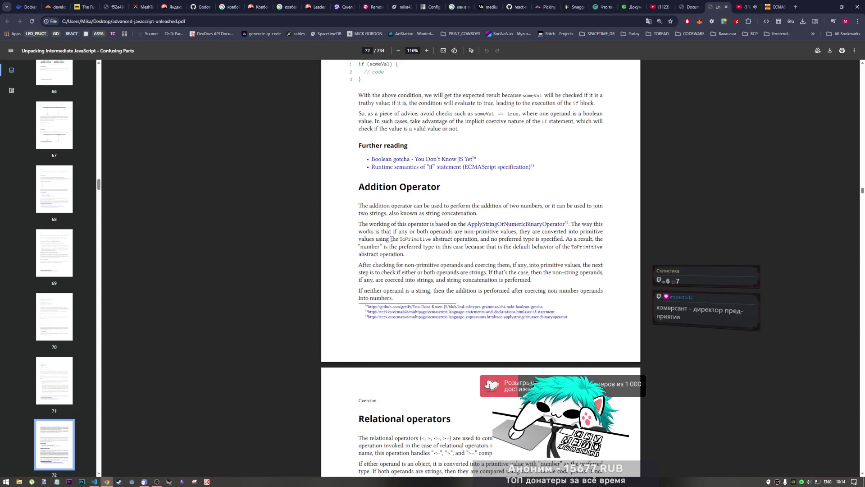
{"action": "scroll", "coordinate": [366, 221], "scroll_direction": "down", "scroll_amount": 1}
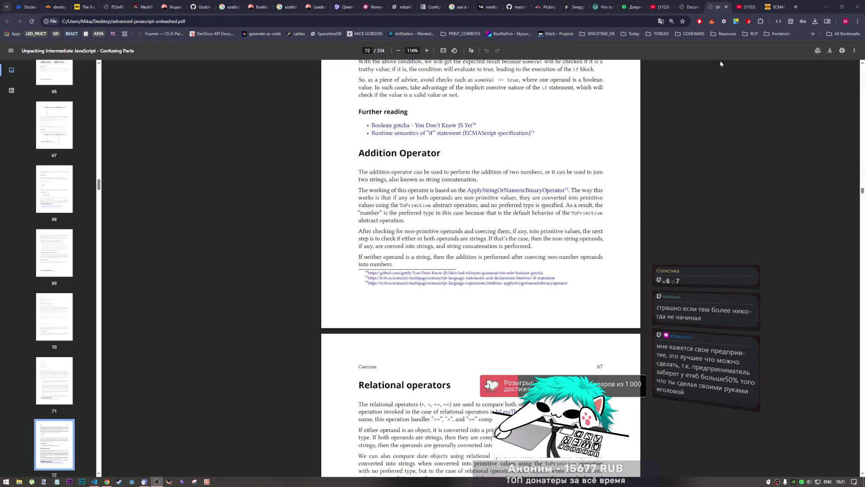
Step: Visit YouTube's home page and the code editor, then open the white noise video tab
{"action": "left_click", "coordinate": [746, 4]}
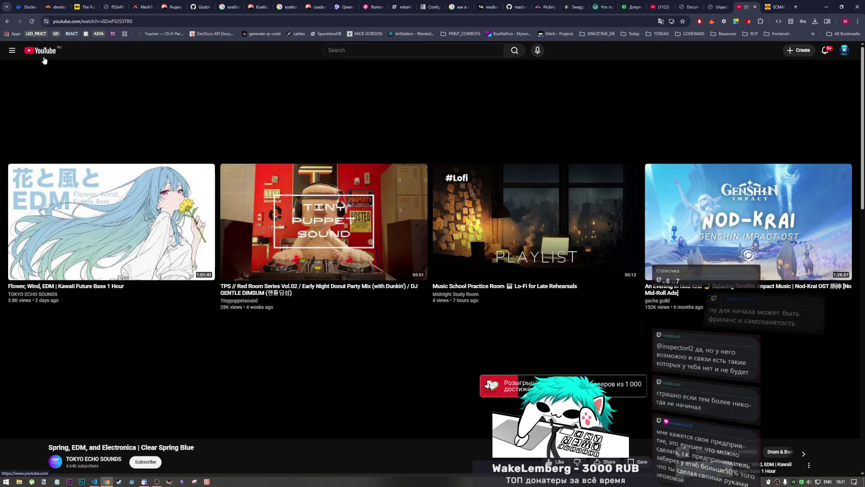
{"action": "left_click", "coordinate": [43, 57]}
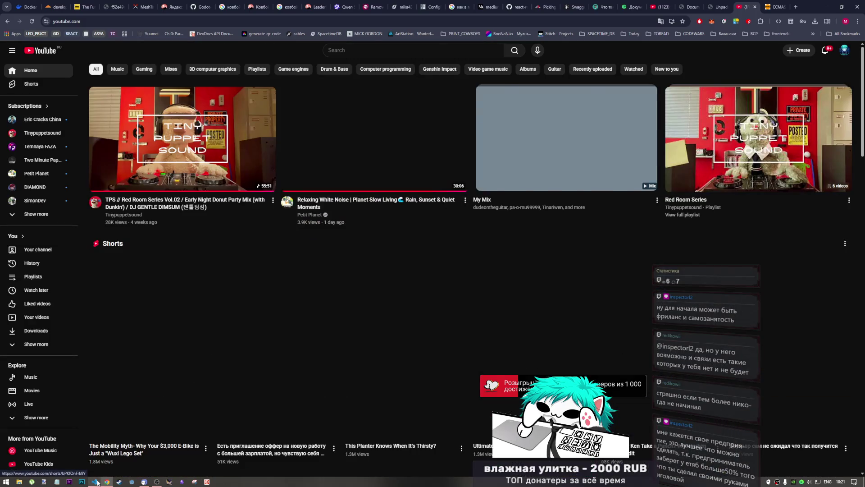
{"action": "left_click", "coordinate": [95, 481]}
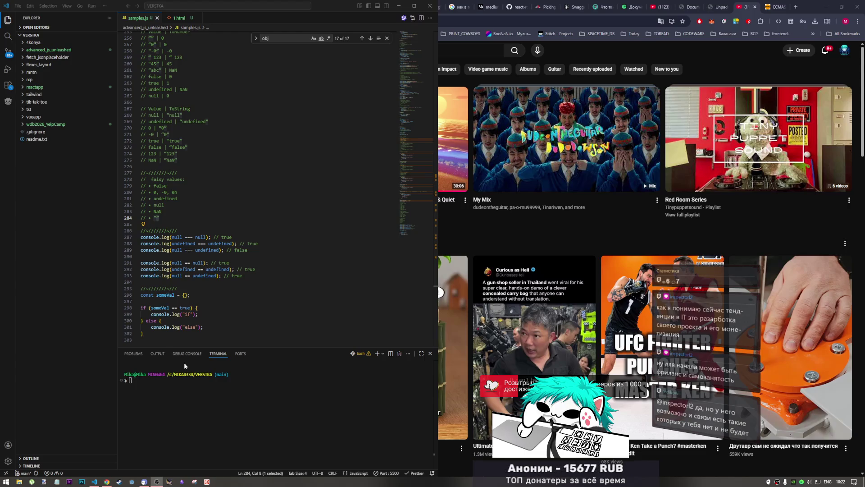
{"action": "left_click", "coordinate": [663, 2]}
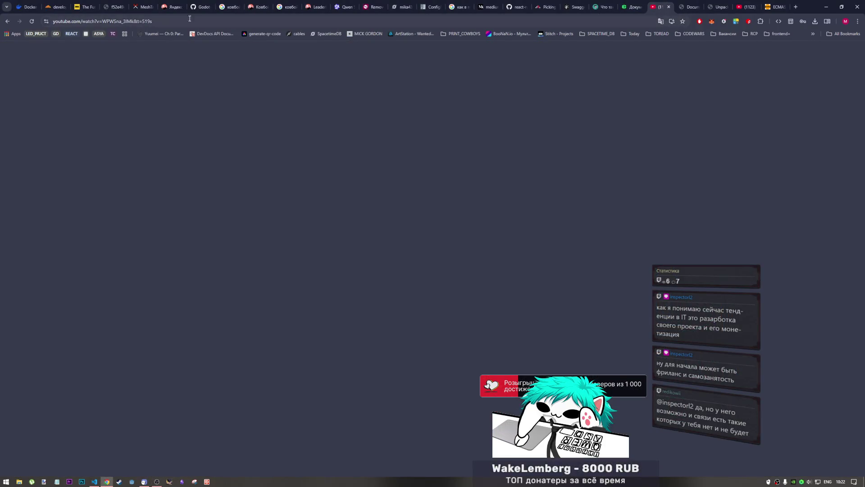
Step: Reload the Relaxing White Noise Planet Slow Living page and let the video play
{"action": "left_click", "coordinate": [32, 22]}
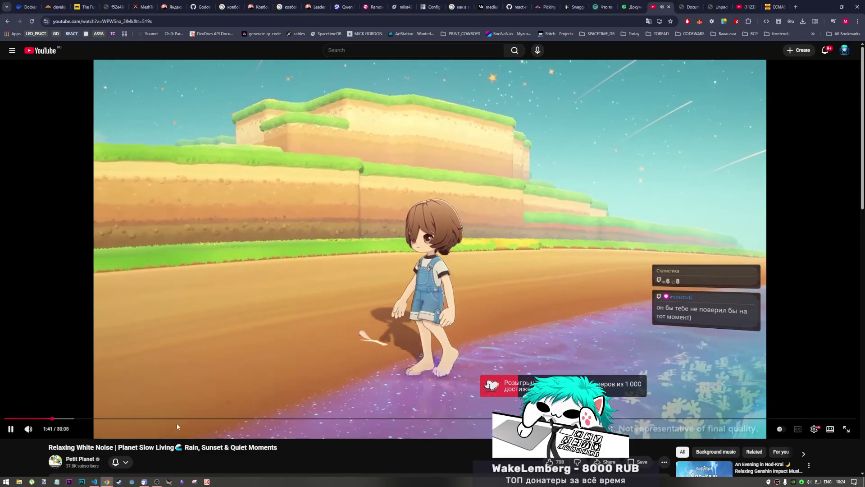
{"action": "mouse_move", "coordinate": [48, 430]}
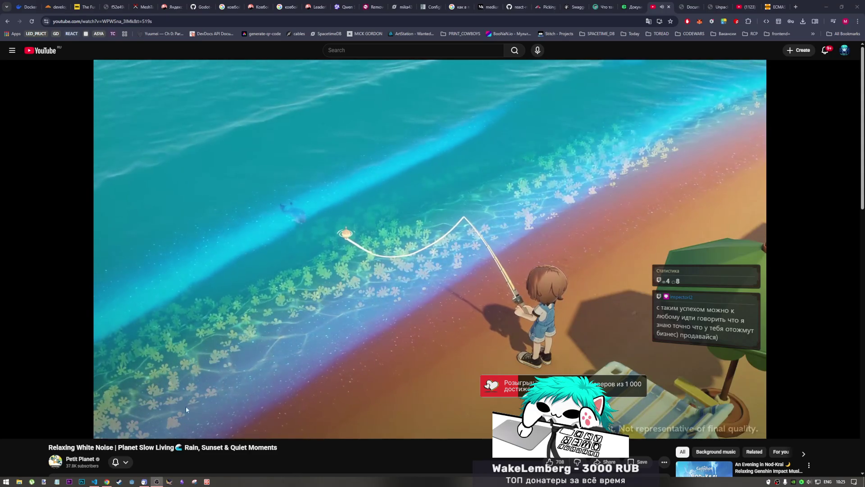
Step: Switch between open applications and bring the JavaScript PDF back to the front
{"action": "left_click", "coordinate": [716, 7]}
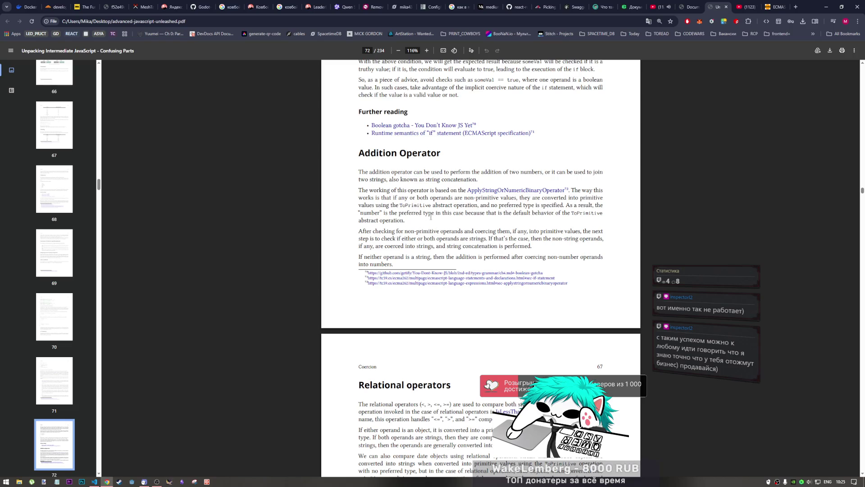
{"action": "left_click", "coordinate": [156, 481]}
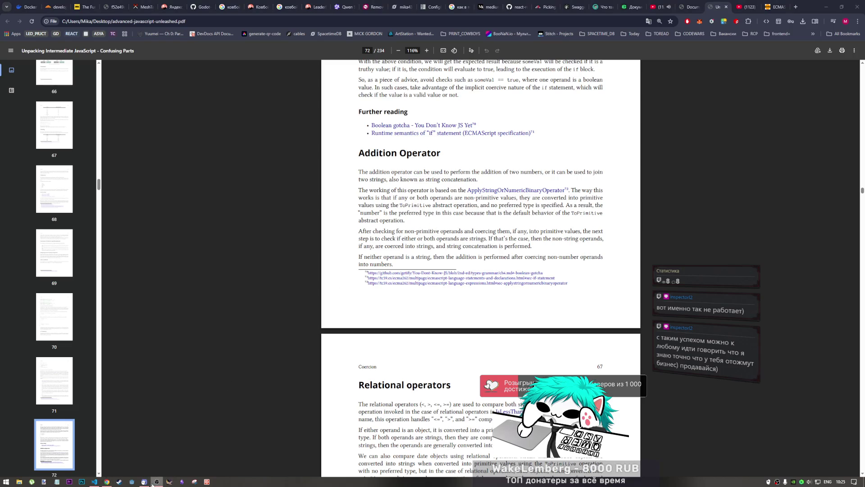
{"action": "left_click", "coordinate": [542, 212]}
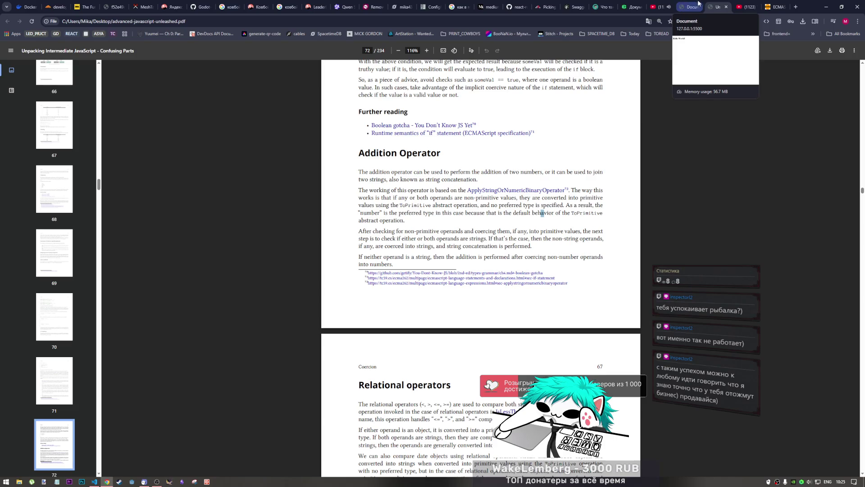
{"action": "left_click", "coordinate": [461, 233]}
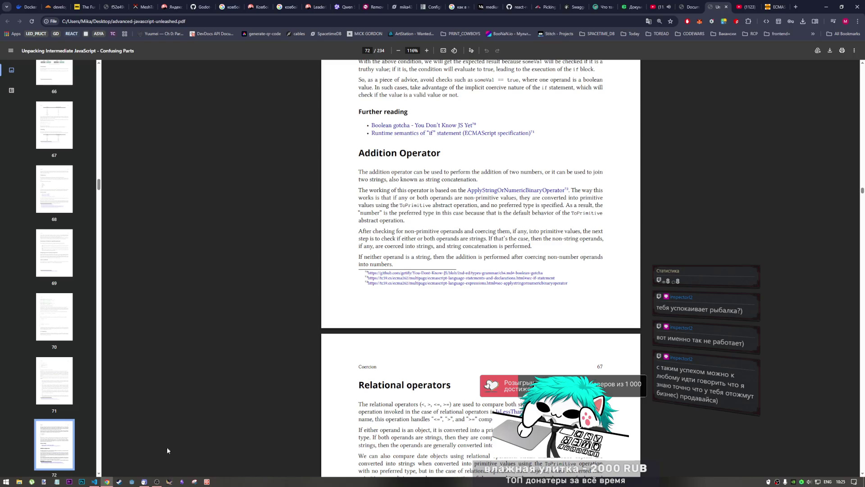
{"action": "left_click", "coordinate": [157, 482]}
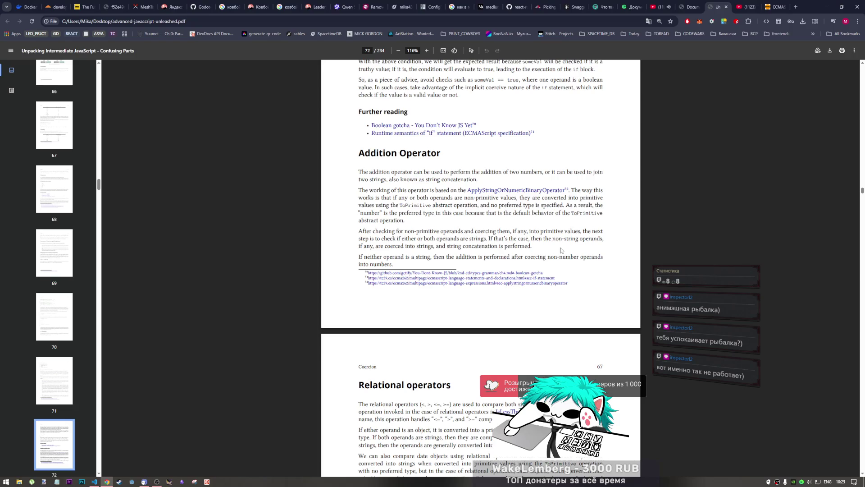
Step: Scroll to show page 72's full Addition Operator section above Relational operators
{"action": "scroll", "coordinate": [549, 252], "scroll_direction": "down", "scroll_amount": 1}
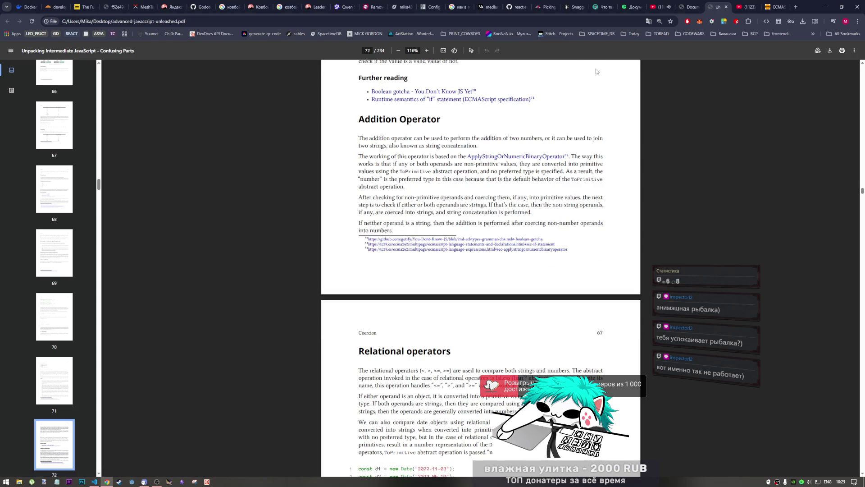
{"action": "scroll", "coordinate": [513, 207], "scroll_direction": "down", "scroll_amount": 2}
{"action": "scroll", "coordinate": [513, 207], "scroll_direction": "down", "scroll_amount": 1}
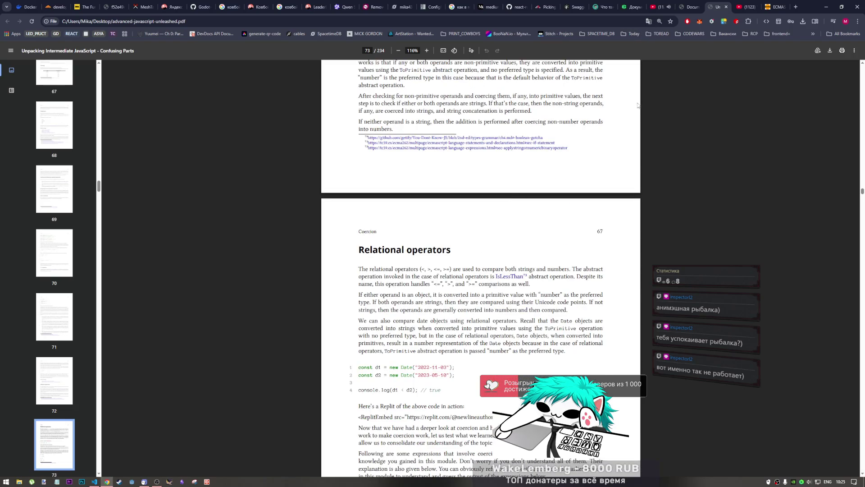
{"action": "scroll", "coordinate": [437, 221], "scroll_direction": "up", "scroll_amount": 6}
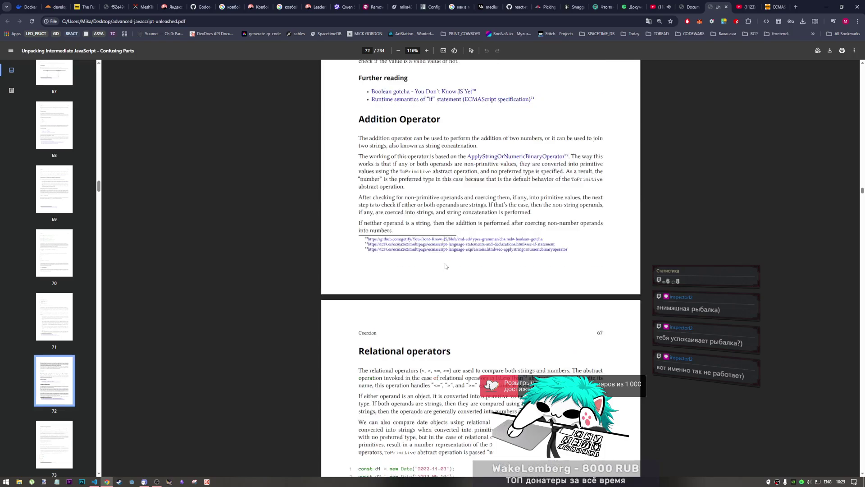
{"action": "scroll", "coordinate": [372, 217], "scroll_direction": "down", "scroll_amount": 2}
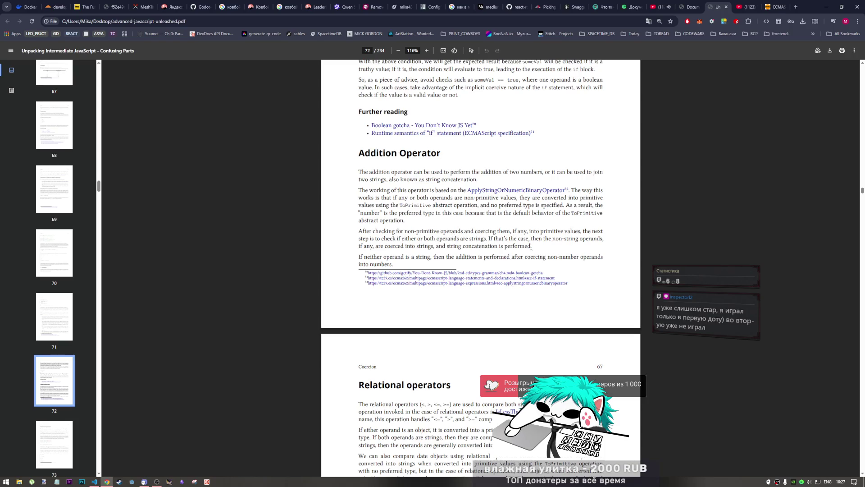
{"action": "scroll", "coordinate": [532, 249], "scroll_direction": "down", "scroll_amount": 2}
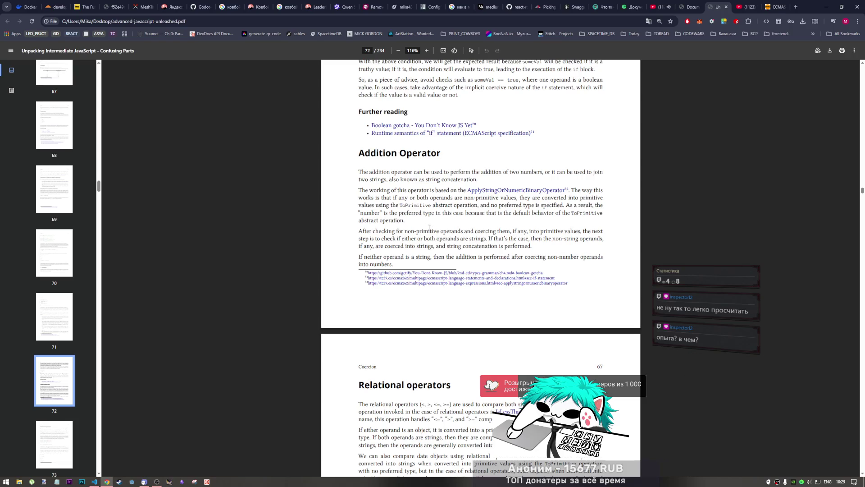
{"action": "scroll", "coordinate": [397, 230], "scroll_direction": "down", "scroll_amount": 1}
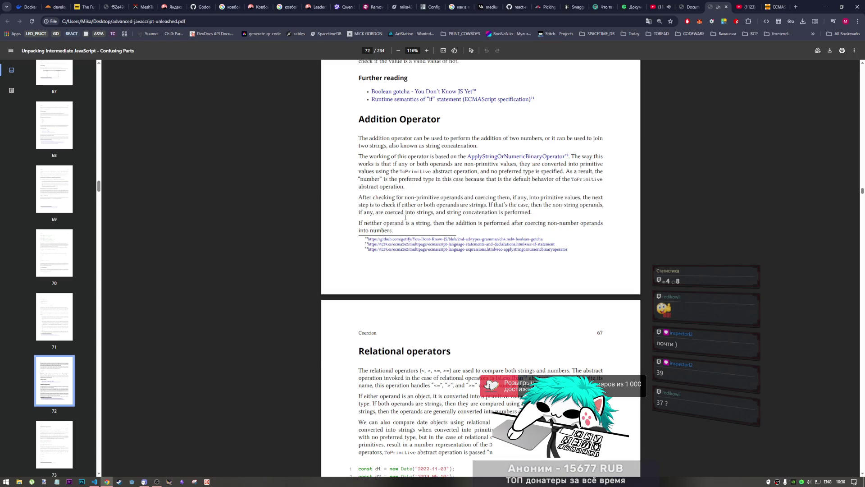
Step: Scroll back to page 72, showing the full Addition Operator section above Relational operators
{"action": "scroll", "coordinate": [379, 310], "scroll_direction": "down", "scroll_amount": 1}
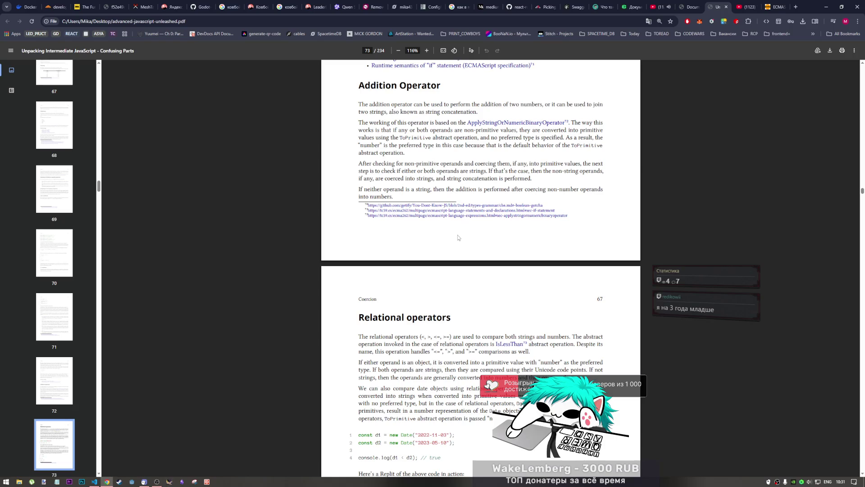
{"action": "scroll", "coordinate": [450, 236], "scroll_direction": "down", "scroll_amount": 2}
{"action": "scroll", "coordinate": [437, 232], "scroll_direction": "down", "scroll_amount": 1}
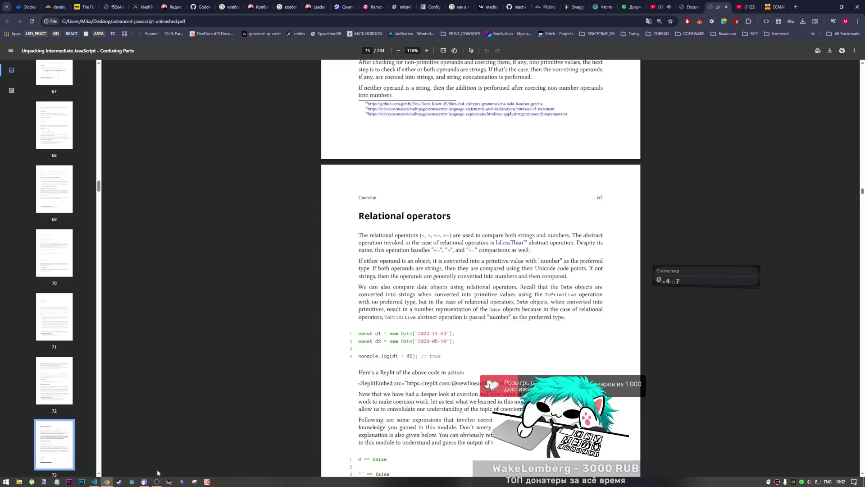
{"action": "mouse_move", "coordinate": [157, 481]}
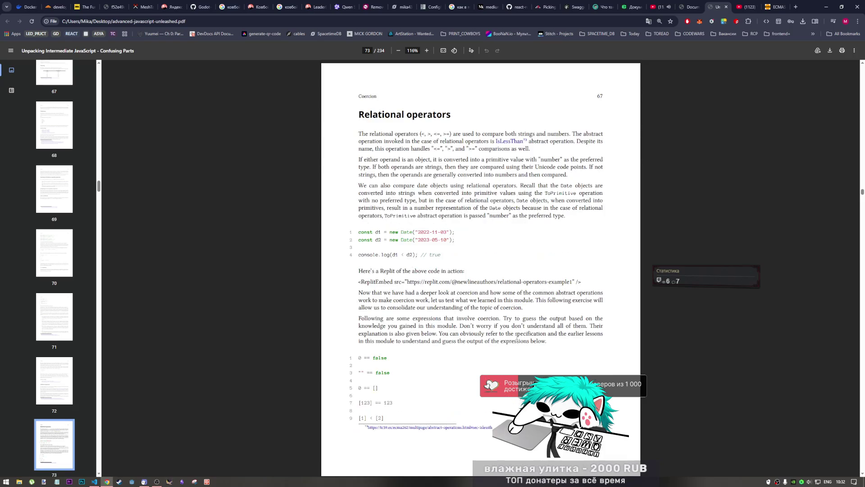
{"action": "scroll", "coordinate": [516, 346], "scroll_direction": "up", "scroll_amount": 5}
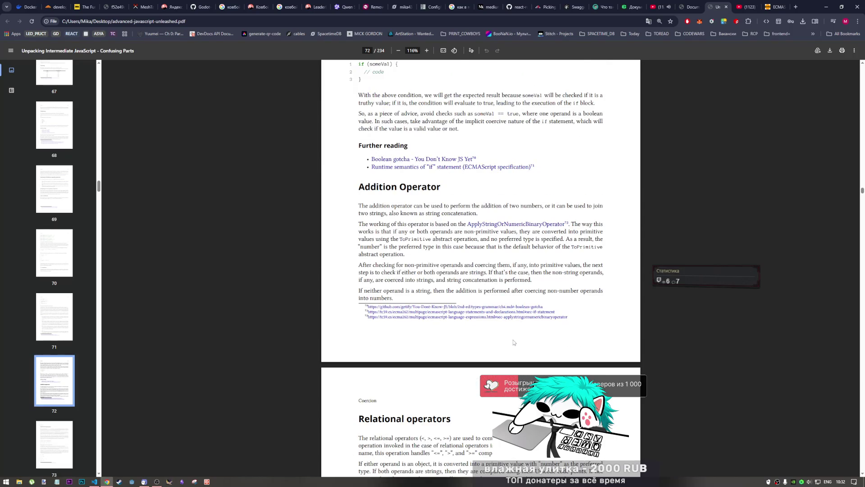
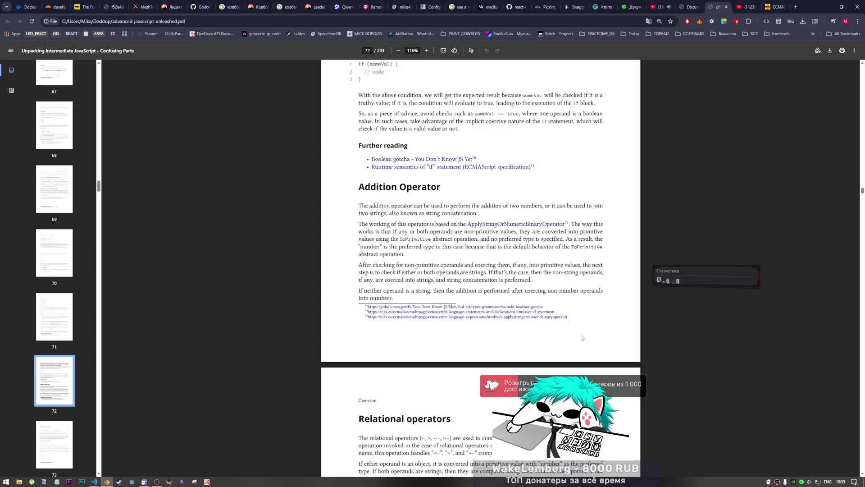
Step: Scroll down past the Addition Operator section to the Relational operators heading on book page 67
{"action": "scroll", "coordinate": [546, 331], "scroll_direction": "down", "scroll_amount": 3}
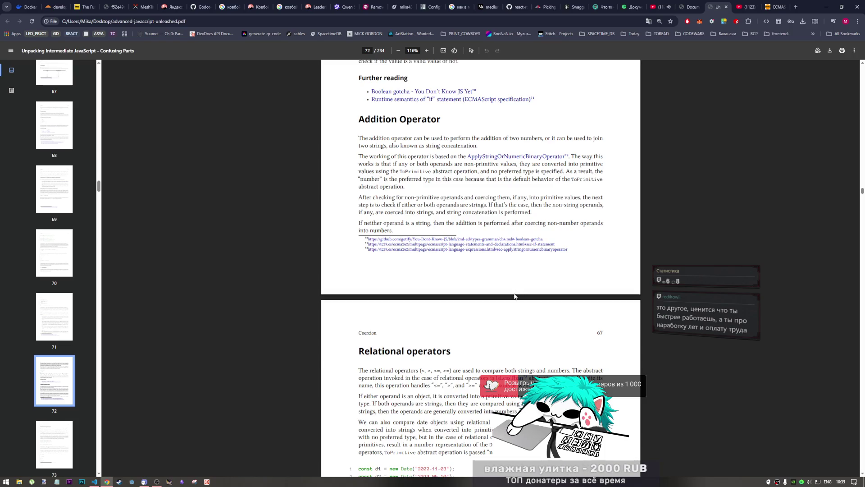
{"action": "scroll", "coordinate": [509, 331], "scroll_direction": "down", "scroll_amount": 1}
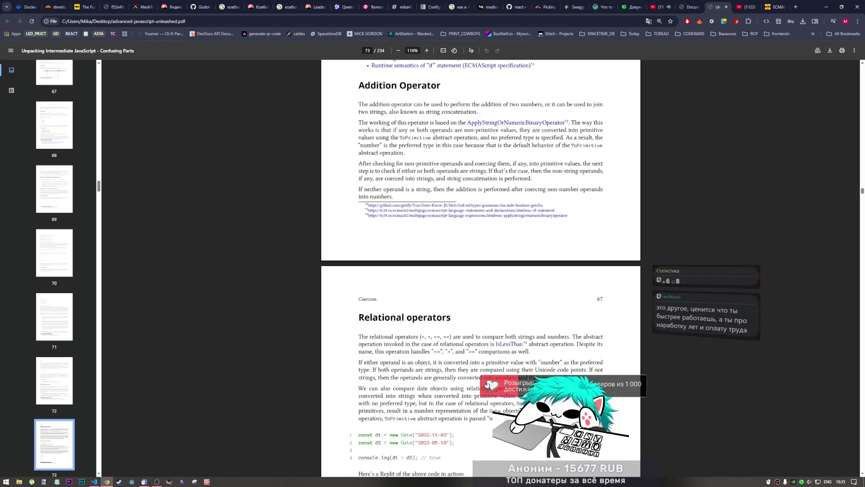
{"action": "scroll", "coordinate": [491, 205], "scroll_direction": "up", "scroll_amount": 2}
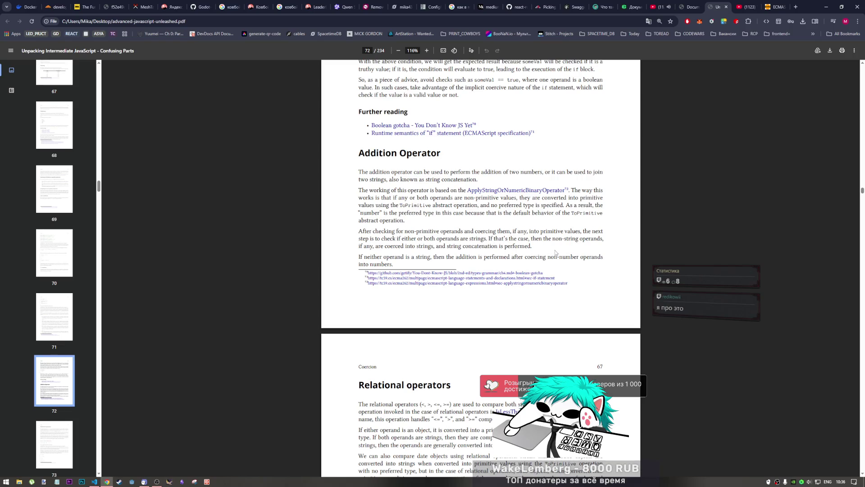
{"action": "scroll", "coordinate": [555, 252], "scroll_direction": "down", "scroll_amount": 2}
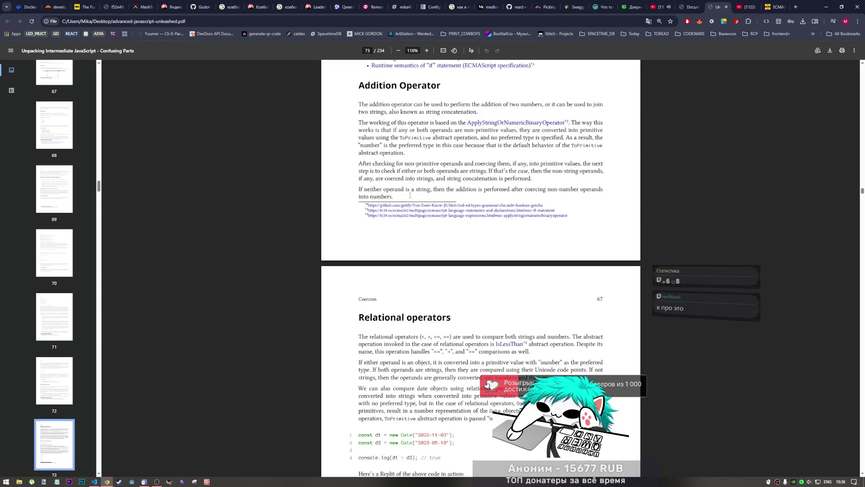
{"action": "scroll", "coordinate": [410, 202], "scroll_direction": "down", "scroll_amount": 3}
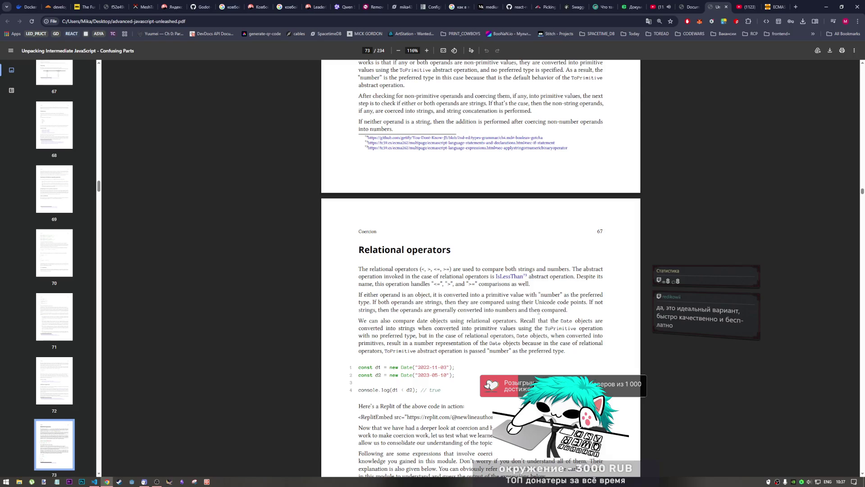
Step: Read down page 67 past the Date comparison `d1 < d2` example to the numbered coercion exercise list
{"action": "scroll", "coordinate": [510, 302], "scroll_direction": "down", "scroll_amount": 1}
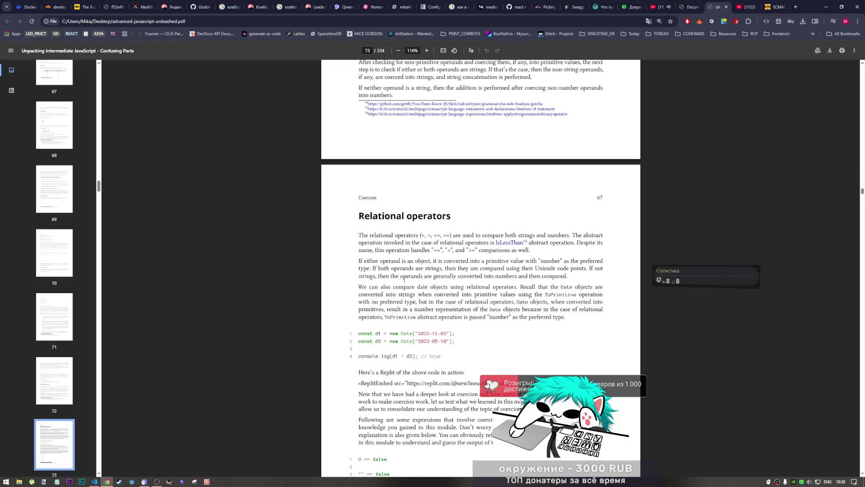
{"action": "scroll", "coordinate": [404, 280], "scroll_direction": "down", "scroll_amount": 1}
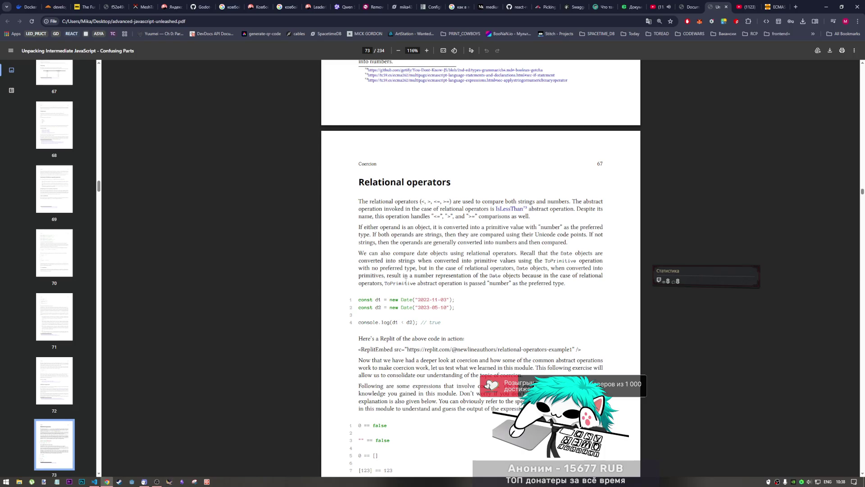
{"action": "scroll", "coordinate": [406, 281], "scroll_direction": "down", "scroll_amount": 1}
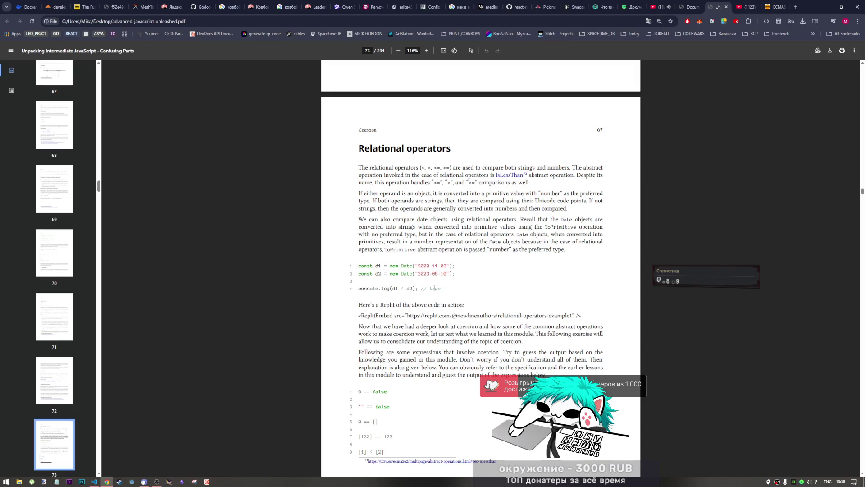
{"action": "scroll", "coordinate": [434, 287], "scroll_direction": "down", "scroll_amount": 3}
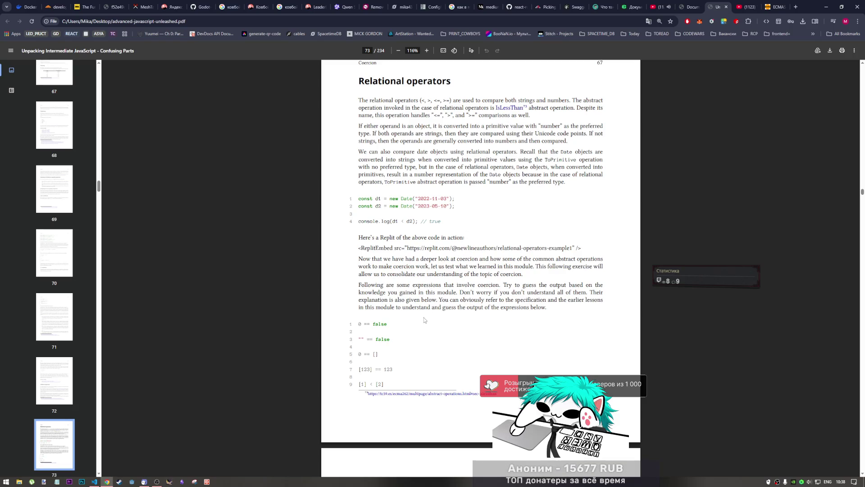
Step: Scroll down to page 68's step-by-step explanation of why 0 == false is true
{"action": "scroll", "coordinate": [424, 317], "scroll_direction": "down", "scroll_amount": 1}
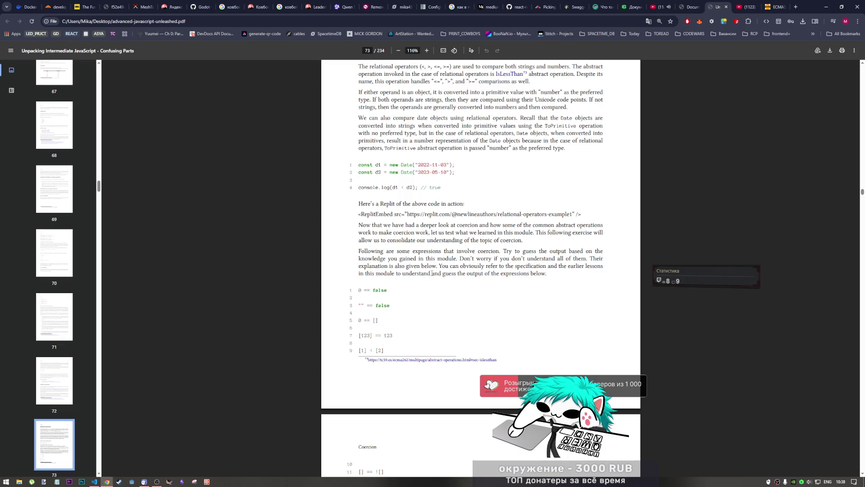
{"action": "scroll", "coordinate": [460, 241], "scroll_direction": "down", "scroll_amount": 1}
{"action": "scroll", "coordinate": [460, 241], "scroll_direction": "down", "scroll_amount": 6}
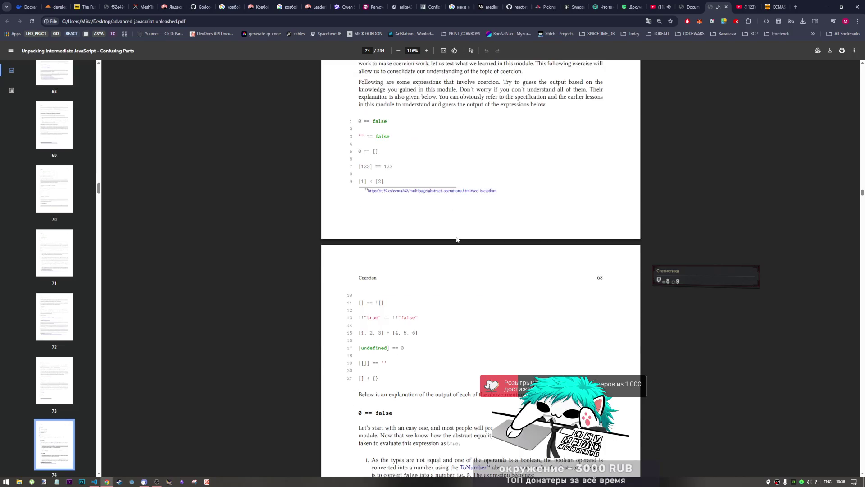
{"action": "scroll", "coordinate": [454, 246], "scroll_direction": "down", "scroll_amount": 3}
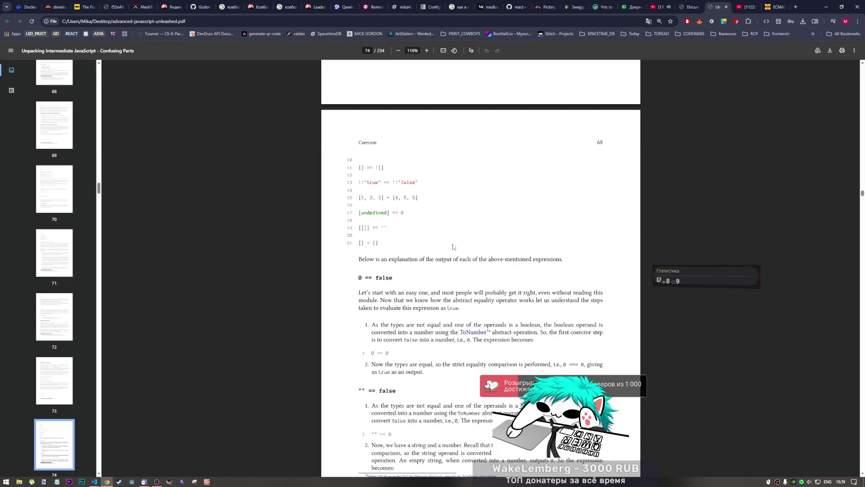
{"action": "scroll", "coordinate": [452, 248], "scroll_direction": "down", "scroll_amount": 2}
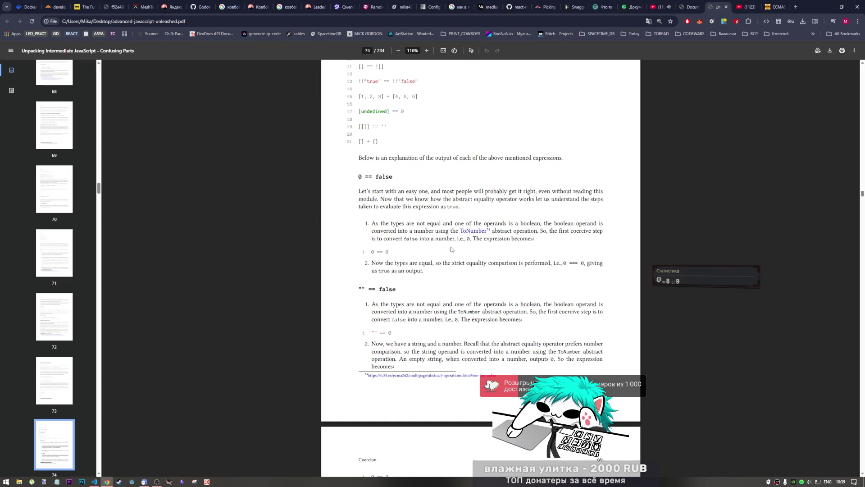
{"action": "scroll", "coordinate": [451, 249], "scroll_direction": "down", "scroll_amount": 1}
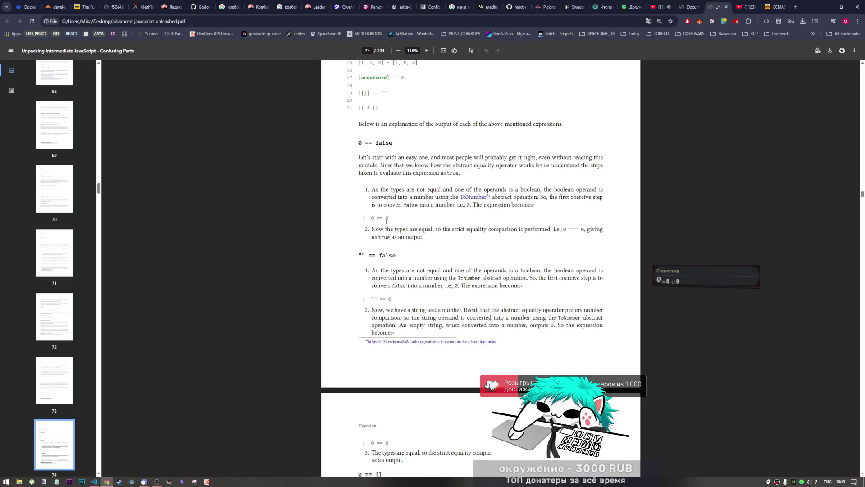
Step: Highlight the 0 == 0 line, clear the selection, and continue to the "" == false case
{"action": "left_click_drag", "start_coordinate": [372, 218], "coordinate": [389, 218]}
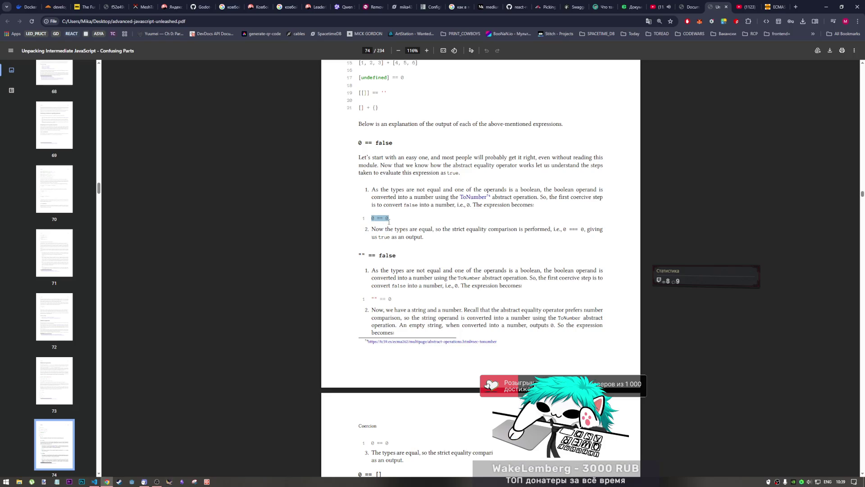
{"action": "left_click", "coordinate": [432, 230]}
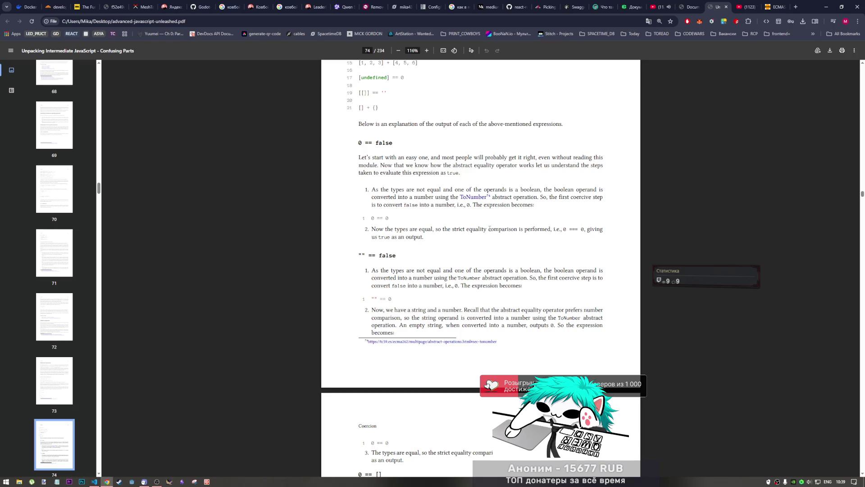
{"action": "scroll", "coordinate": [455, 200], "scroll_direction": "down", "scroll_amount": 1}
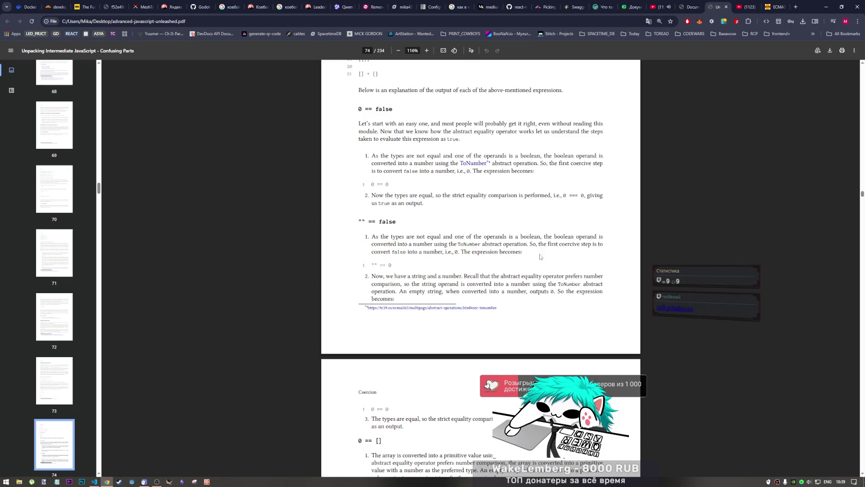
{"action": "left_click", "coordinate": [154, 482]}
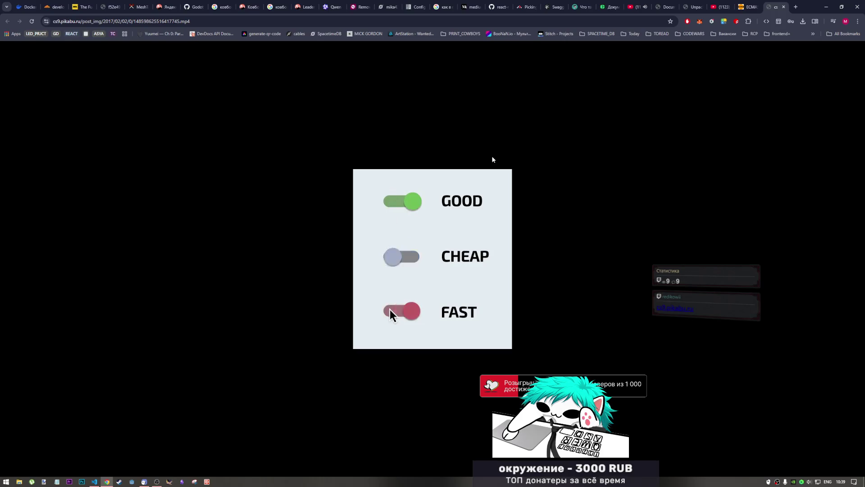
{"action": "mouse_move", "coordinate": [512, 197]}
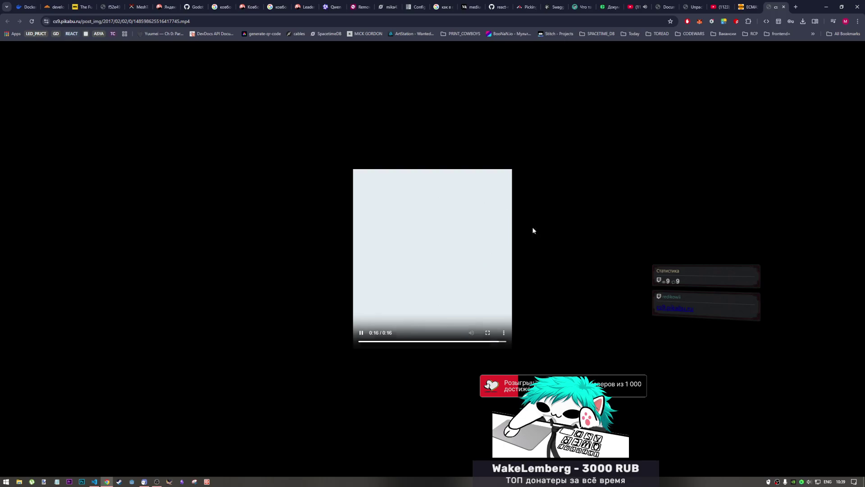
{"action": "left_click", "coordinate": [361, 333]}
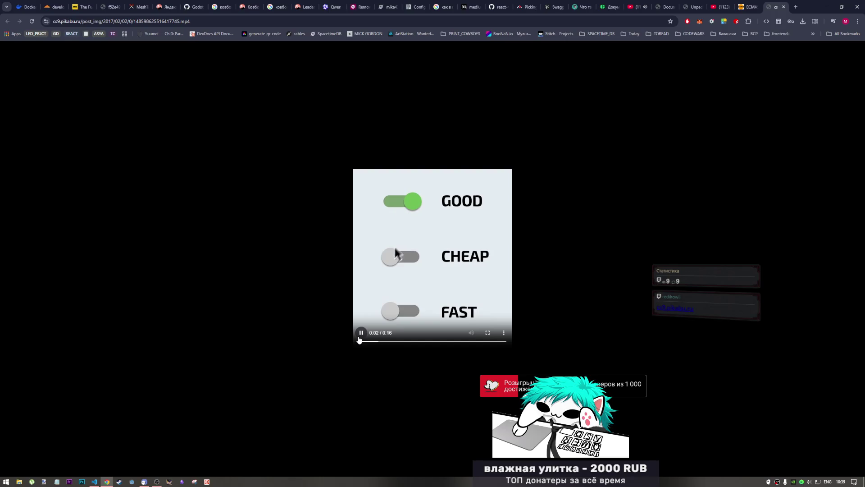
{"action": "left_click", "coordinate": [360, 334]}
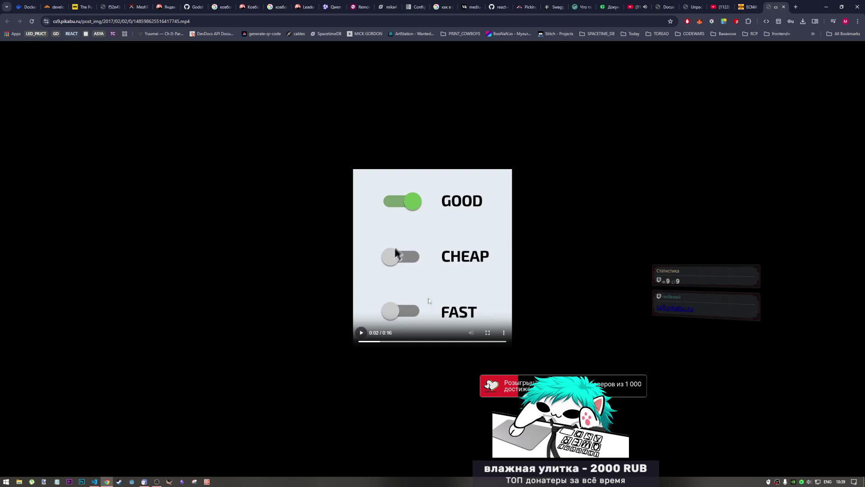
{"action": "left_click", "coordinate": [695, 7]}
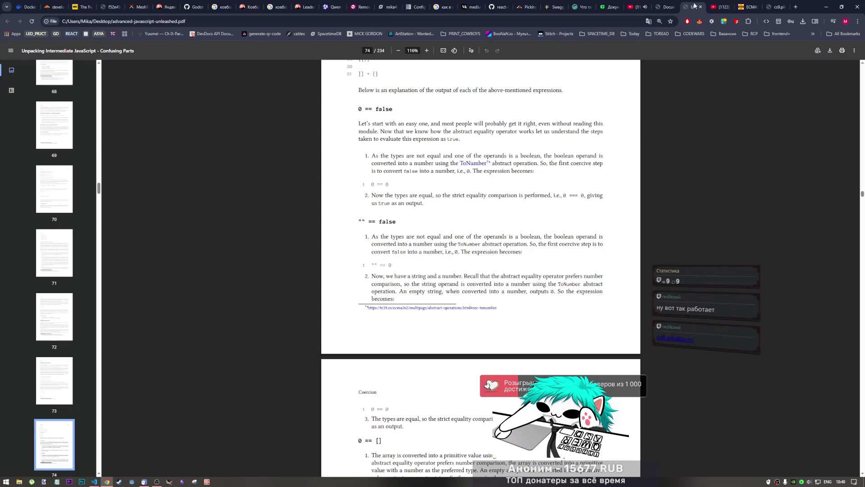
Step: Return to the Advanced JavaScript Unleashed PDF tab
{"action": "left_click", "coordinate": [778, 7]}
{"action": "left_click", "coordinate": [784, 7]}
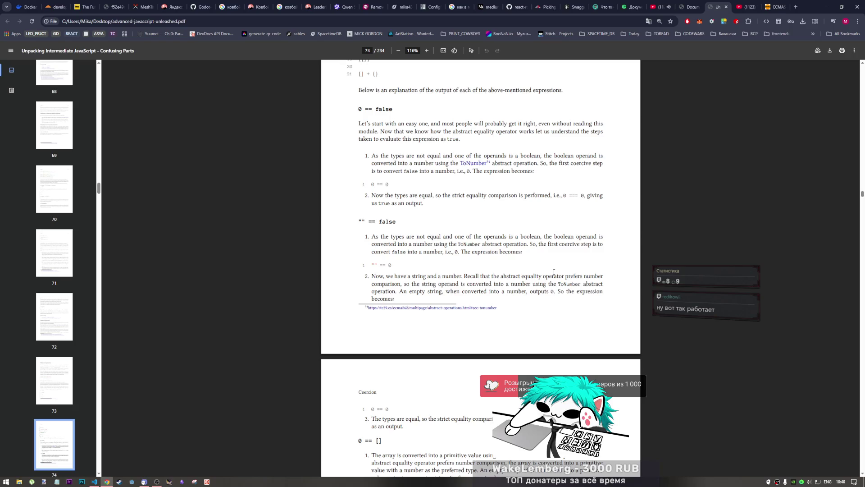
{"action": "scroll", "coordinate": [400, 277], "scroll_direction": "down", "scroll_amount": 1}
{"action": "scroll", "coordinate": [400, 277], "scroll_direction": "up", "scroll_amount": 1}
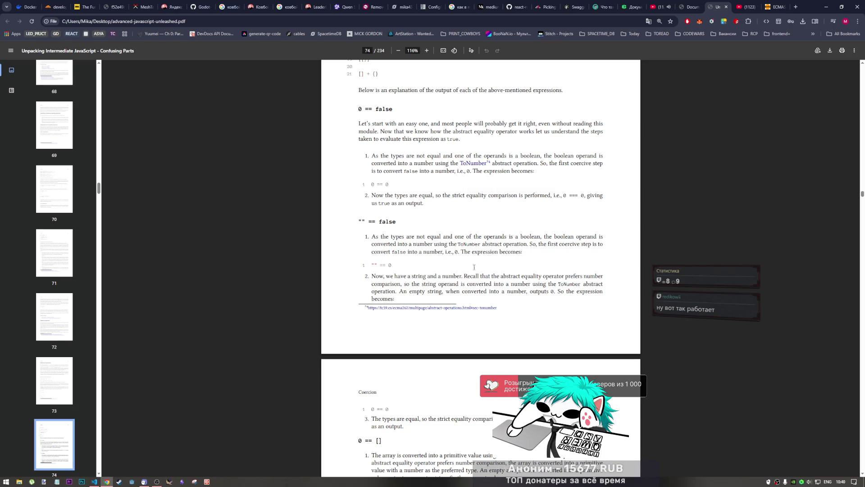
Step: Scroll down to the [1] < [2] and [] == ![] coercion examples on book page 70
{"action": "scroll", "coordinate": [449, 299], "scroll_direction": "down", "scroll_amount": 2}
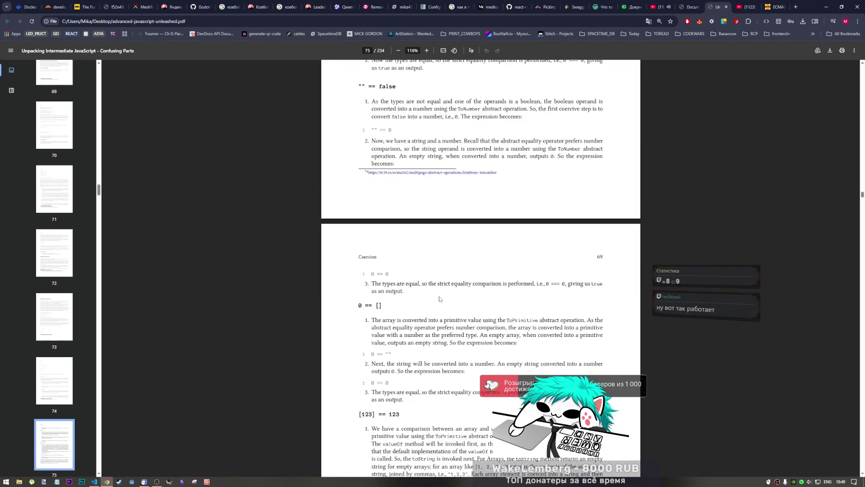
{"action": "scroll", "coordinate": [440, 299], "scroll_direction": "down", "scroll_amount": 4}
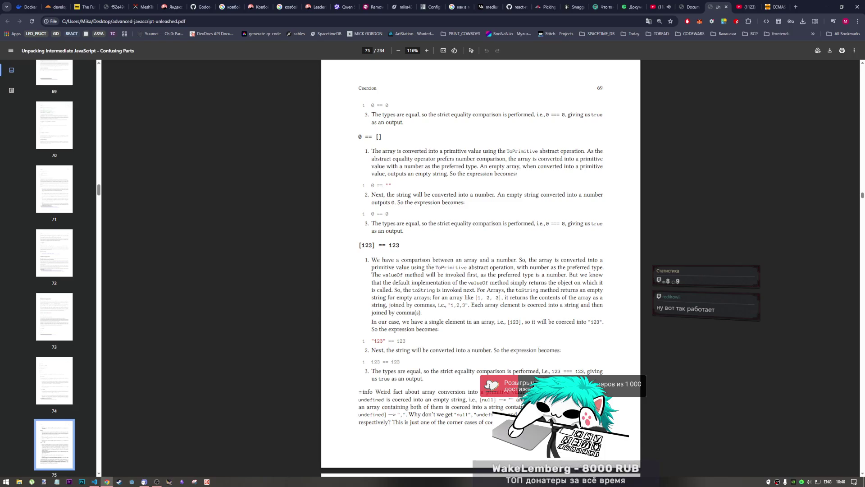
{"action": "scroll", "coordinate": [424, 255], "scroll_direction": "down", "scroll_amount": 2}
{"action": "scroll", "coordinate": [425, 255], "scroll_direction": "down", "scroll_amount": 3}
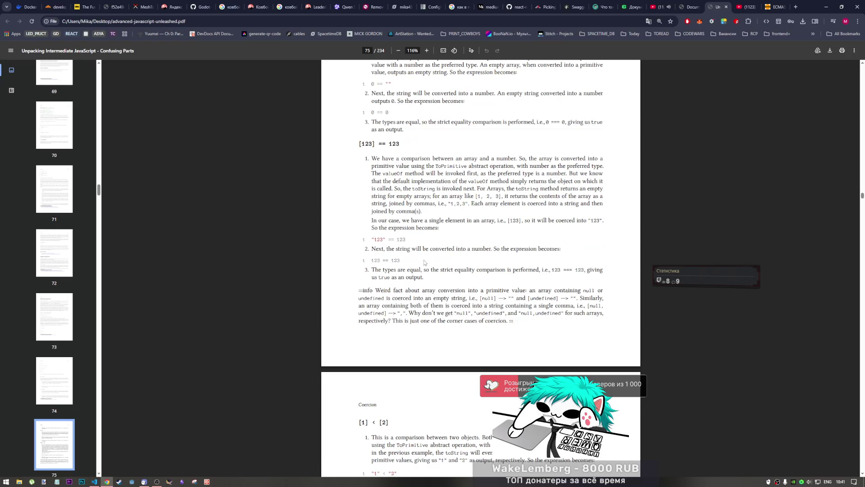
{"action": "scroll", "coordinate": [422, 260], "scroll_direction": "down", "scroll_amount": 1}
{"action": "scroll", "coordinate": [422, 261], "scroll_direction": "down", "scroll_amount": 1}
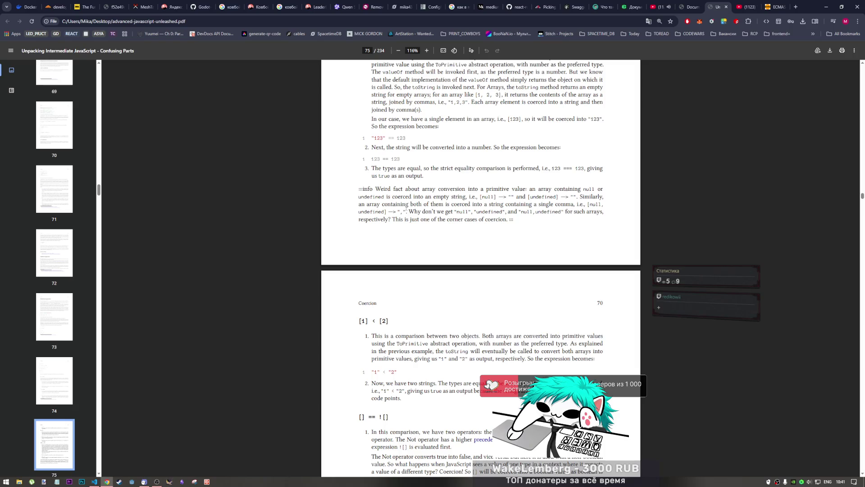
{"action": "scroll", "coordinate": [405, 206], "scroll_direction": "down", "scroll_amount": 2}
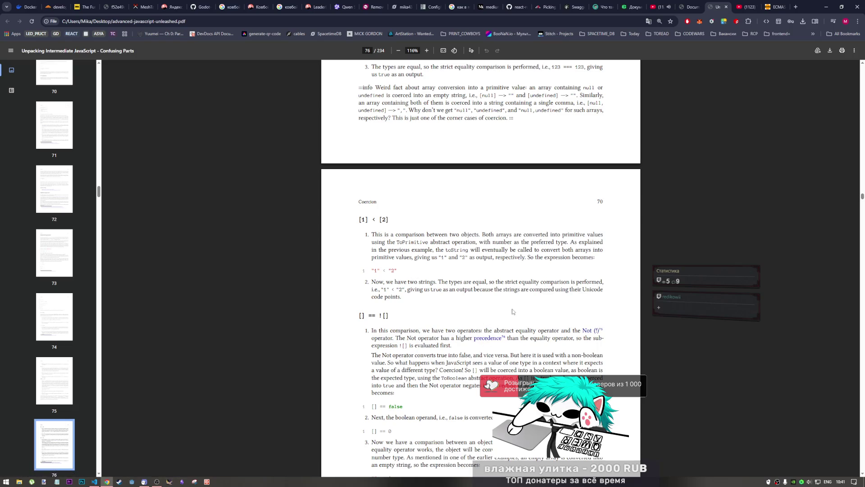
{"action": "scroll", "coordinate": [427, 293], "scroll_direction": "down", "scroll_amount": 1}
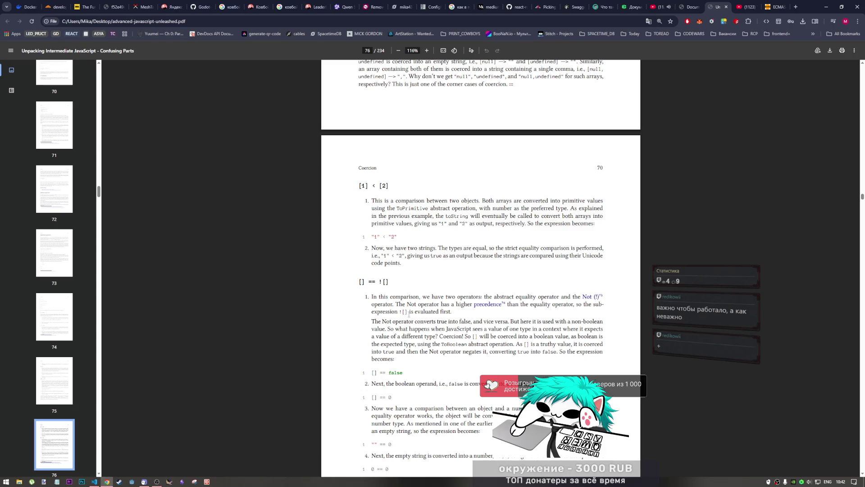
Step: Highlight the [] == ![] heading and first paragraph, then clear the selection
{"action": "scroll", "coordinate": [406, 314], "scroll_direction": "down", "scroll_amount": 2}
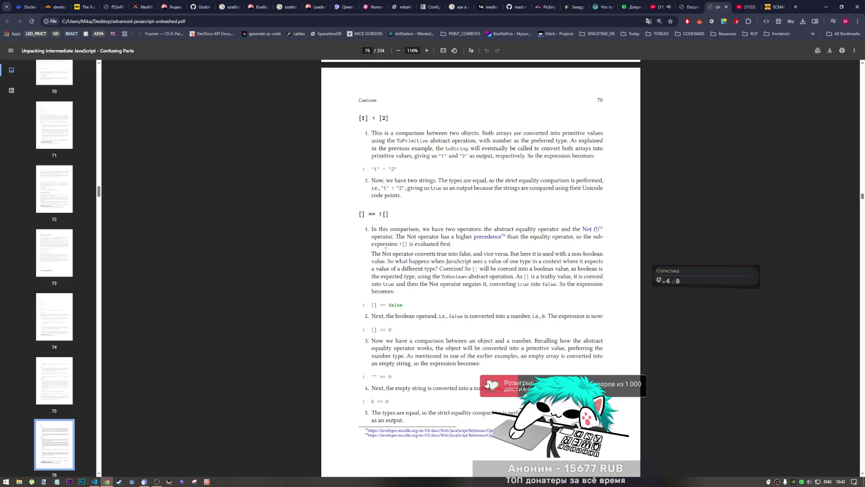
{"action": "scroll", "coordinate": [376, 213], "scroll_direction": "up", "scroll_amount": 3}
{"action": "scroll", "coordinate": [380, 295], "scroll_direction": "down", "scroll_amount": 3}
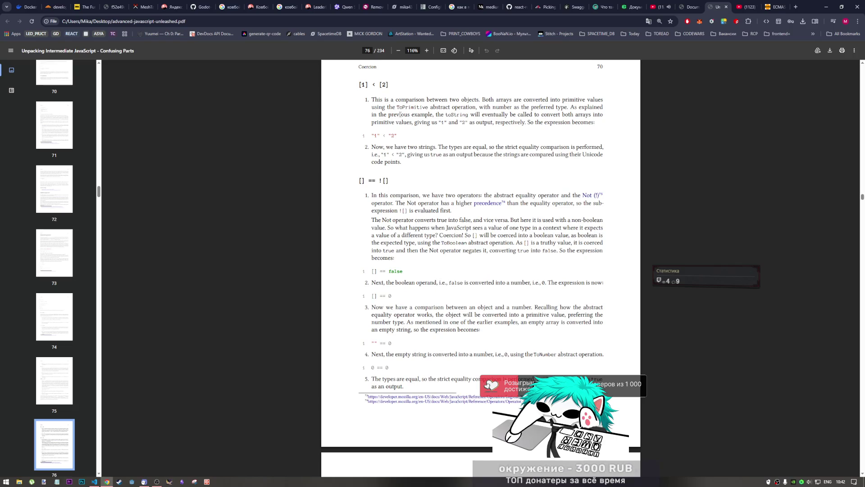
{"action": "mouse_move", "coordinate": [359, 181]}
{"action": "left_mouse_down"}
{"action": "mouse_move", "coordinate": [391, 181]}
{"action": "mouse_move", "coordinate": [451, 210]}
{"action": "mouse_move", "coordinate": [410, 222]}
{"action": "left_mouse_up"}
{"action": "left_click", "coordinate": [372, 195]}
{"action": "left_click", "coordinate": [410, 222]}
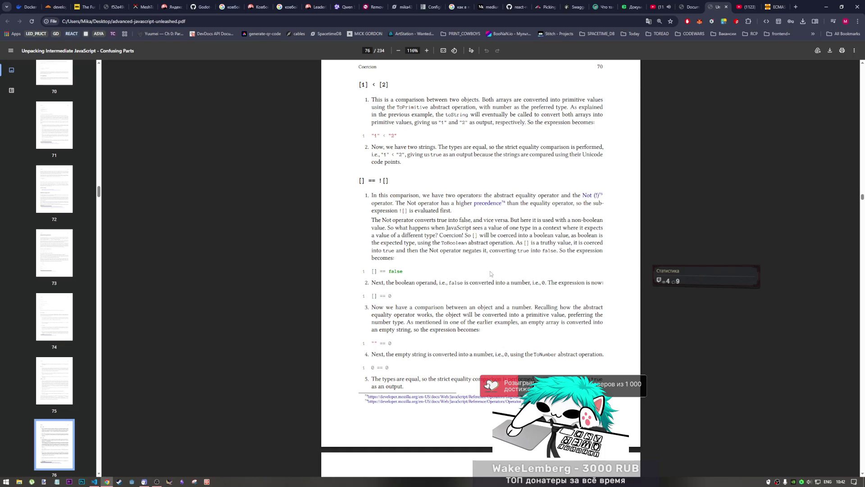
Step: Scroll to the walkthrough's final 0 === 0 step and the !!"true" == !!"false" example
{"action": "scroll", "coordinate": [490, 273], "scroll_direction": "down", "scroll_amount": 2}
{"action": "scroll", "coordinate": [489, 273], "scroll_direction": "down", "scroll_amount": 1}
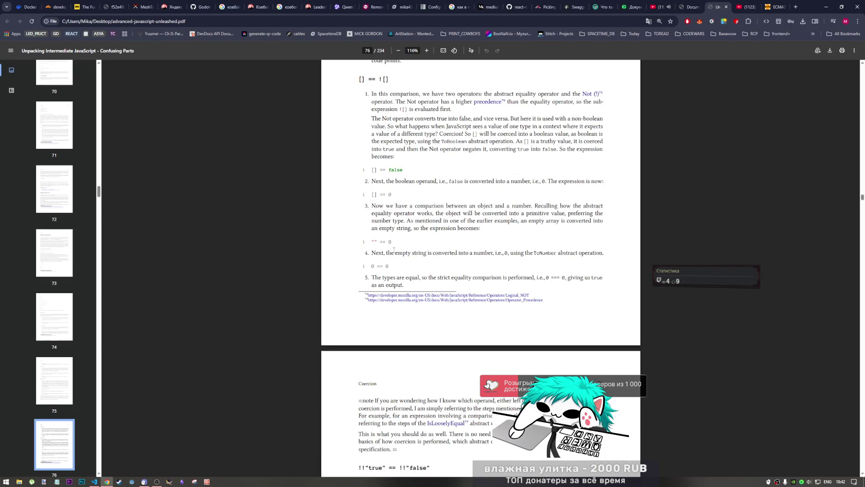
{"action": "scroll", "coordinate": [573, 219], "scroll_direction": "down", "scroll_amount": 1}
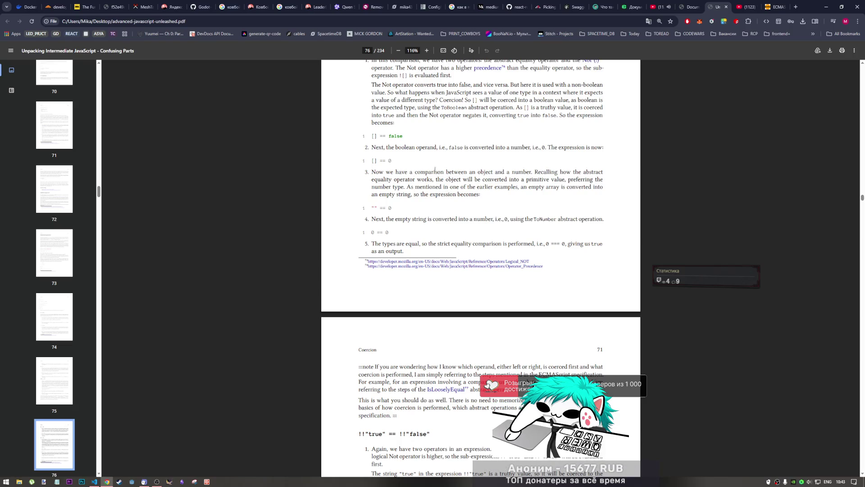
Step: Check the coercion notes in samples.js in VS Code, then go to the ECMA-262 specification tab
{"action": "left_click", "coordinate": [94, 481]}
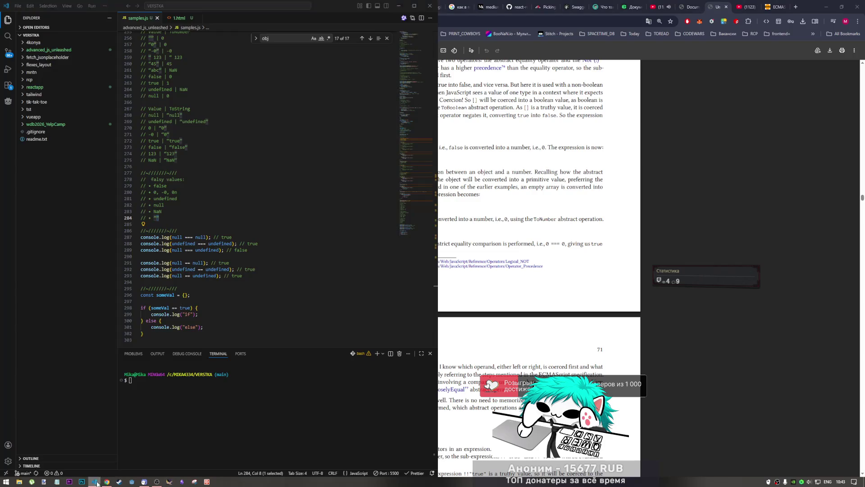
{"action": "left_click", "coordinate": [767, 7]}
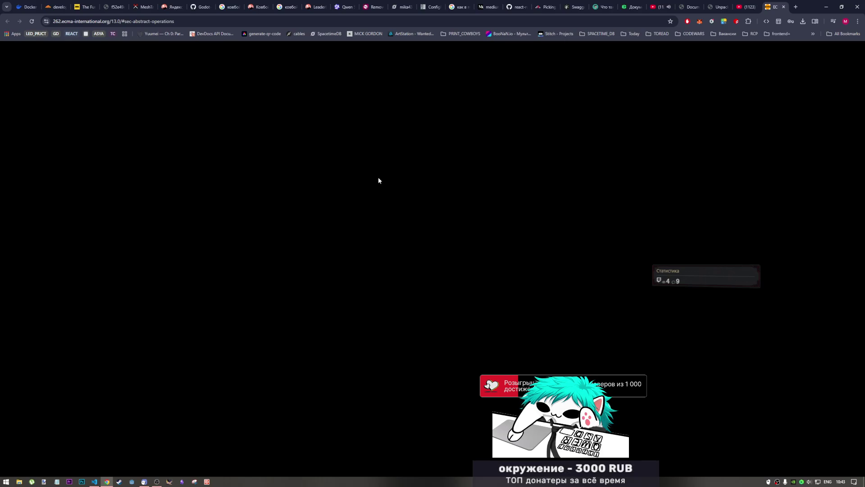
Step: Reload the ECMA-262 spec and scroll to the 7.1.2 ToBoolean table, comparing it against the PDF
{"action": "left_click", "coordinate": [31, 21]}
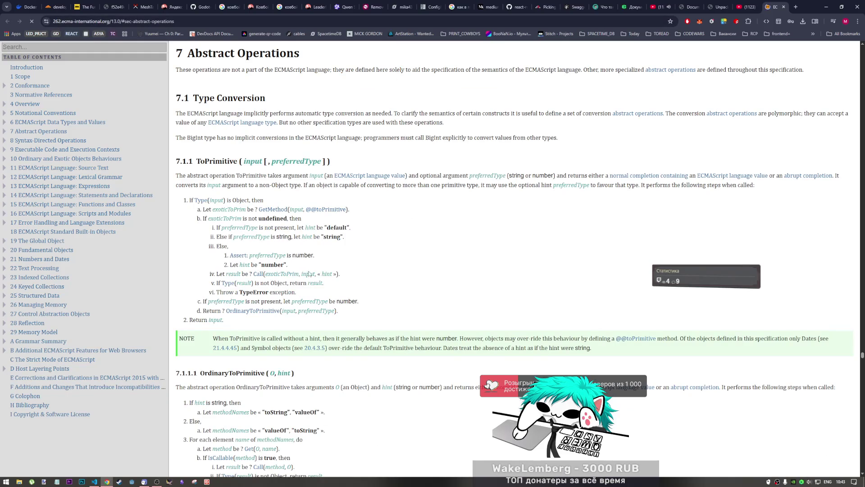
{"action": "scroll", "coordinate": [307, 270], "scroll_direction": "down", "scroll_amount": 3}
{"action": "scroll", "coordinate": [305, 270], "scroll_direction": "down", "scroll_amount": 4}
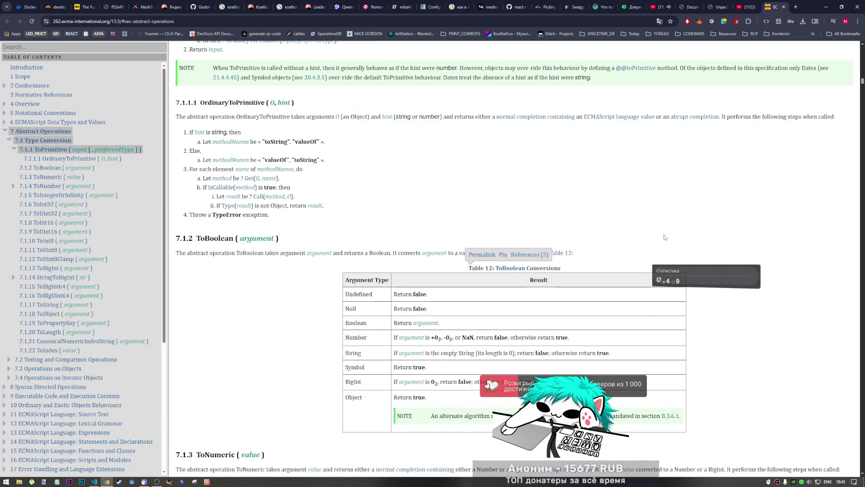
{"action": "left_click", "coordinate": [718, 6]}
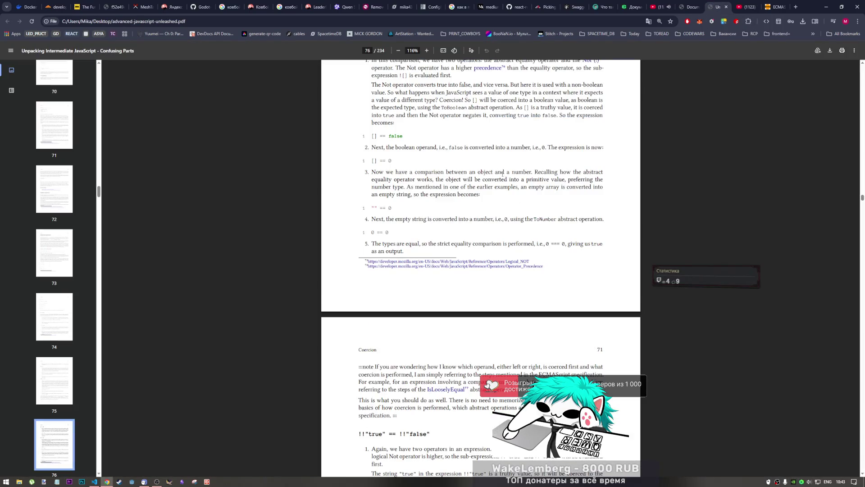
{"action": "left_click", "coordinate": [775, 7]}
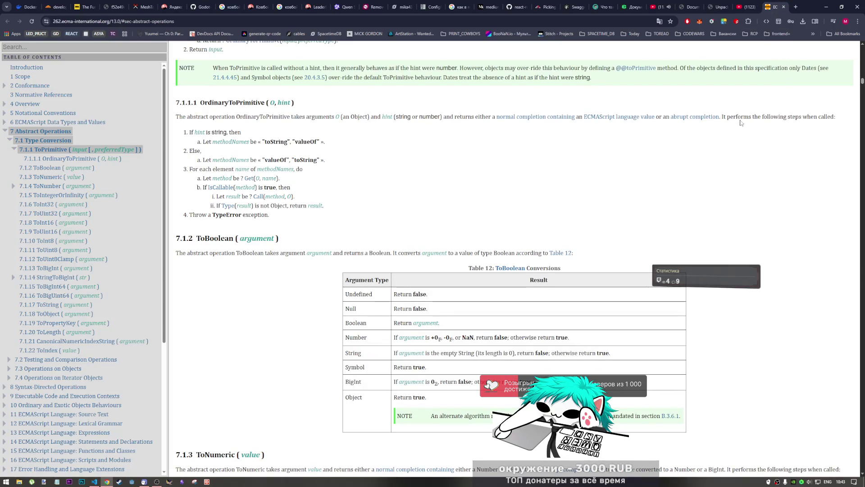
{"action": "mouse_move", "coordinate": [471, 218]}
Step: Back in the PDF, review pages 76–77 and settle on the [] == ![] conclusion, 0 === 0
{"action": "left_click", "coordinate": [712, 7]}
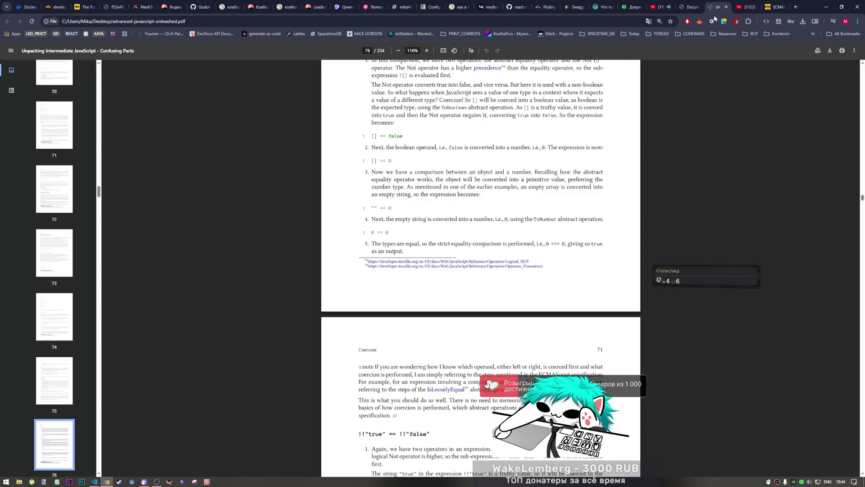
{"action": "scroll", "coordinate": [504, 209], "scroll_direction": "down", "scroll_amount": 1}
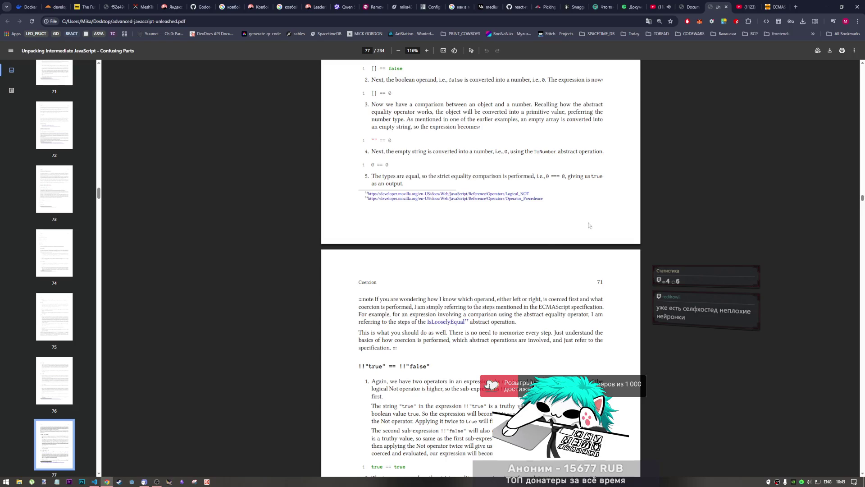
{"action": "scroll", "coordinate": [582, 217], "scroll_direction": "up", "scroll_amount": 3}
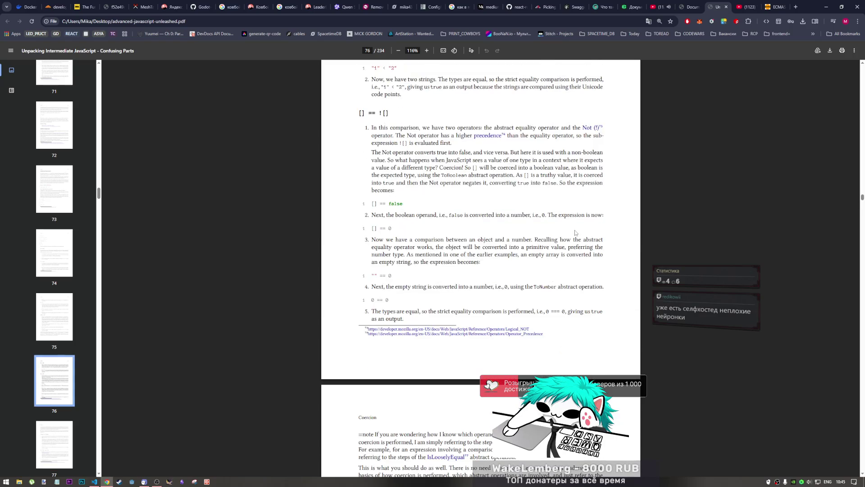
{"action": "scroll", "coordinate": [575, 232], "scroll_direction": "down", "scroll_amount": 2}
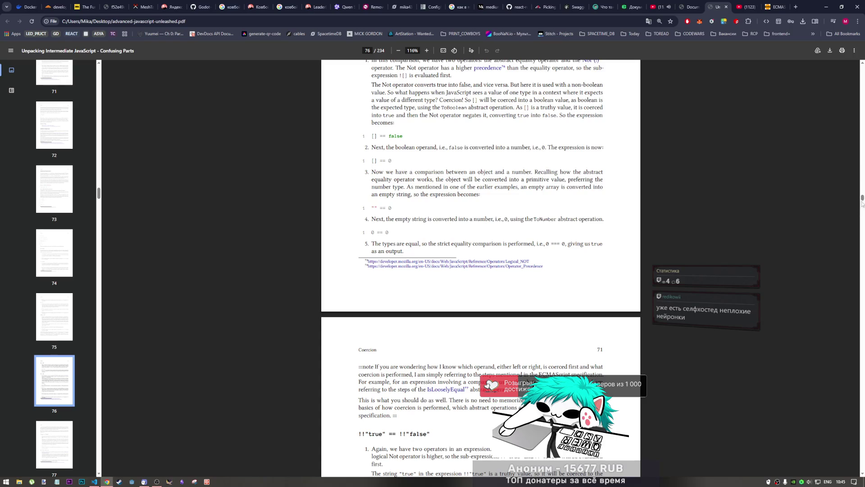
Step: Highlight page 77's [1, 2, 3] + [4, 5, 6] heading and select the PDF's file name in the address bar
{"action": "scroll", "coordinate": [861, 199], "scroll_direction": "up", "scroll_amount": 2}
{"action": "scroll", "coordinate": [369, 158], "scroll_direction": "down", "scroll_amount": 12}
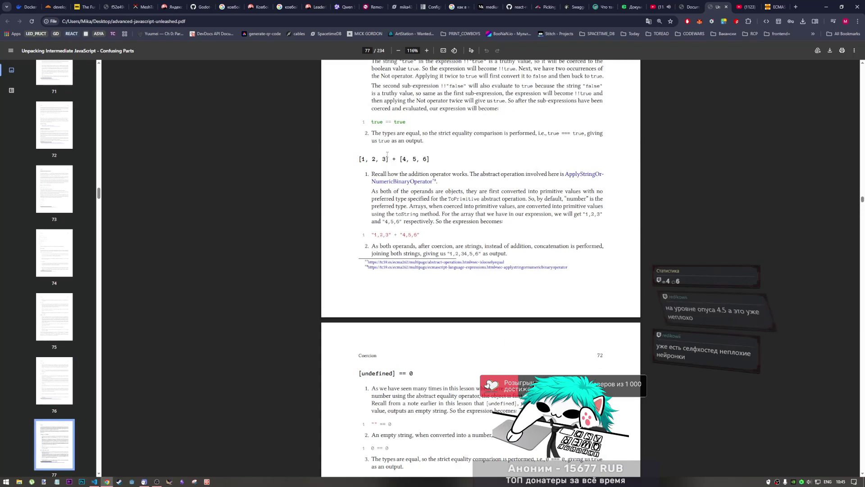
{"action": "mouse_move", "coordinate": [360, 159]}
{"action": "left_mouse_down"}
{"action": "mouse_move", "coordinate": [477, 223]}
{"action": "mouse_move", "coordinate": [431, 175]}
{"action": "left_mouse_up"}
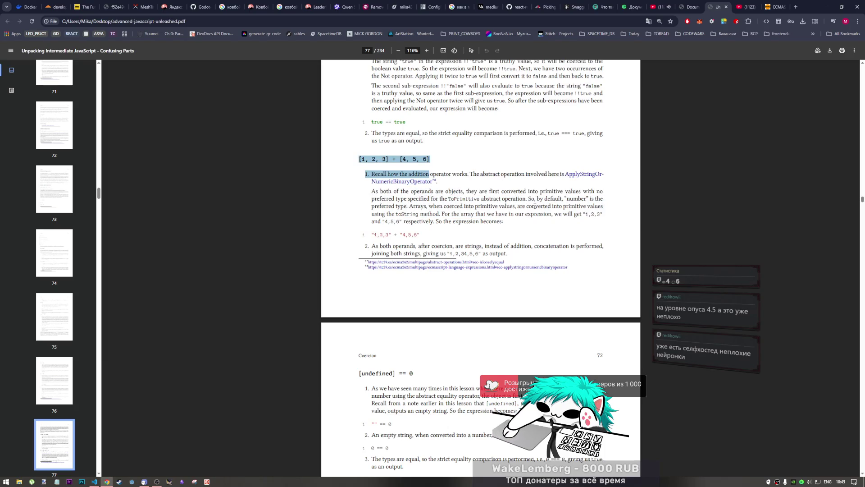
{"action": "left_click", "coordinate": [158, 22]}
{"action": "left_click_drag", "start_coordinate": [184, 21], "coordinate": [114, 22]}
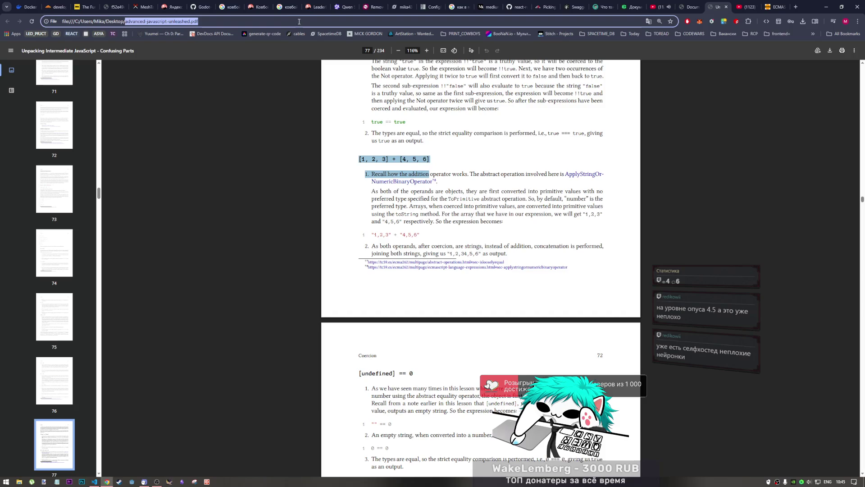
{"action": "left_click", "coordinate": [414, 225]}
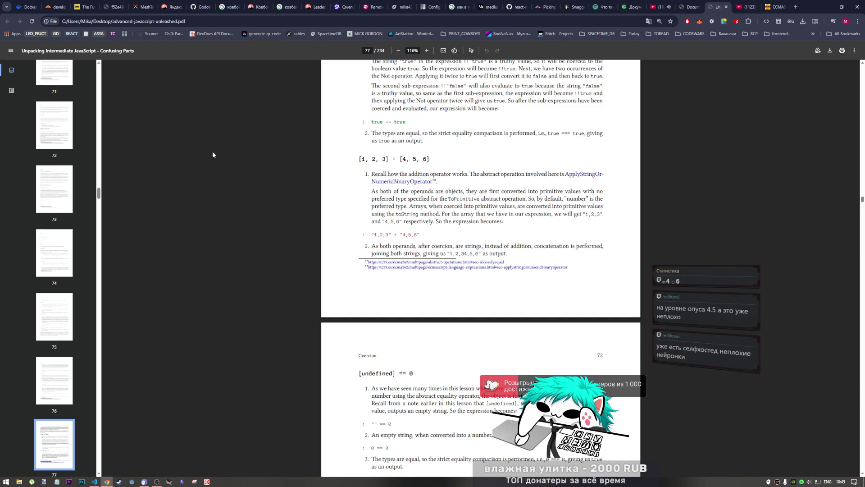
Step: Scroll up slightly to show the !!"true" == !!"false" section above the array addition example
{"action": "scroll", "coordinate": [516, 225], "scroll_direction": "up", "scroll_amount": 3}
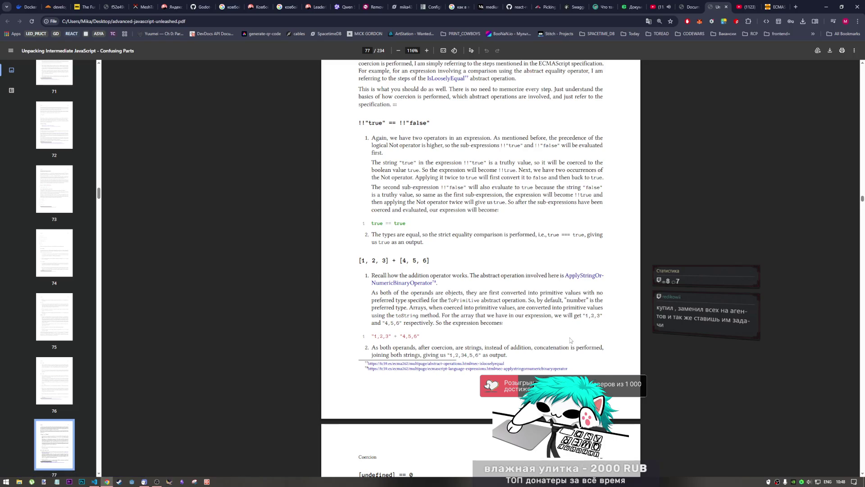
{"action": "scroll", "coordinate": [563, 338], "scroll_direction": "up", "scroll_amount": 2}
{"action": "scroll", "coordinate": [563, 339], "scroll_direction": "up", "scroll_amount": 3}
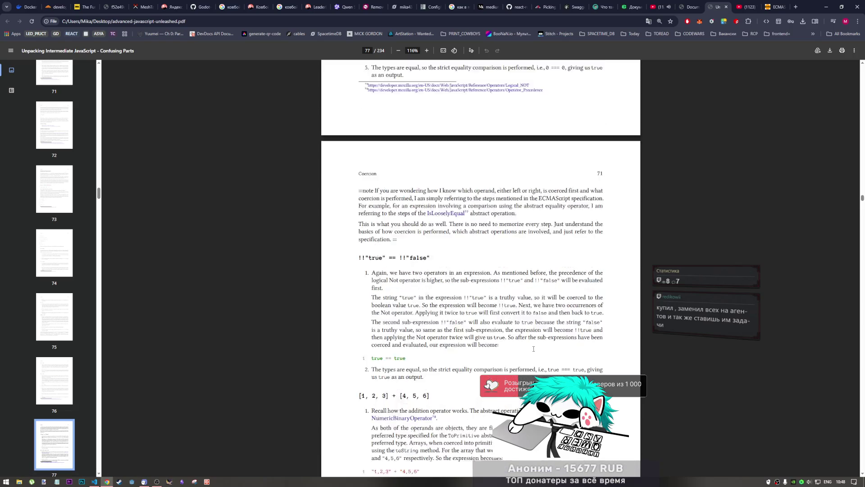
{"action": "scroll", "coordinate": [515, 350], "scroll_direction": "down", "scroll_amount": 4}
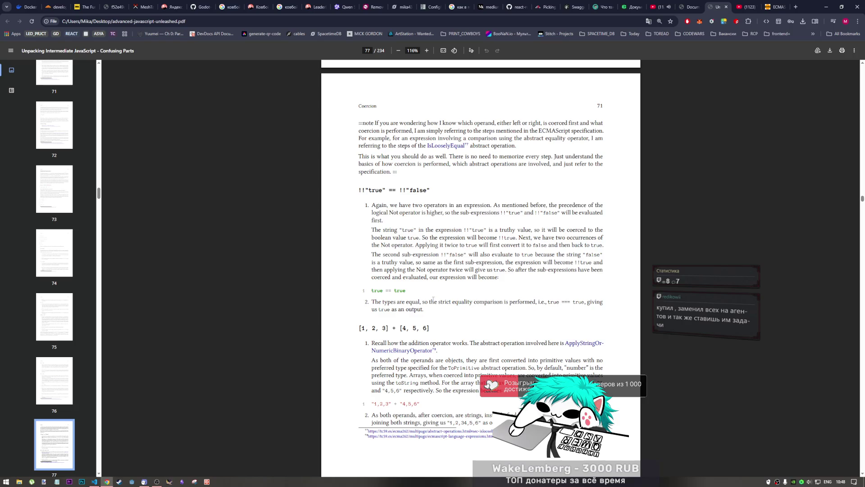
{"action": "scroll", "coordinate": [465, 306], "scroll_direction": "down", "scroll_amount": 2}
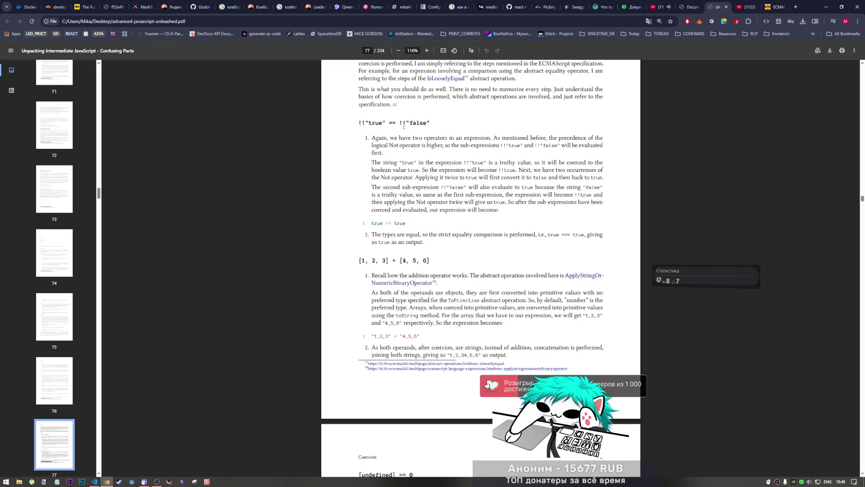
{"action": "scroll", "coordinate": [459, 267], "scroll_direction": "up", "scroll_amount": 5}
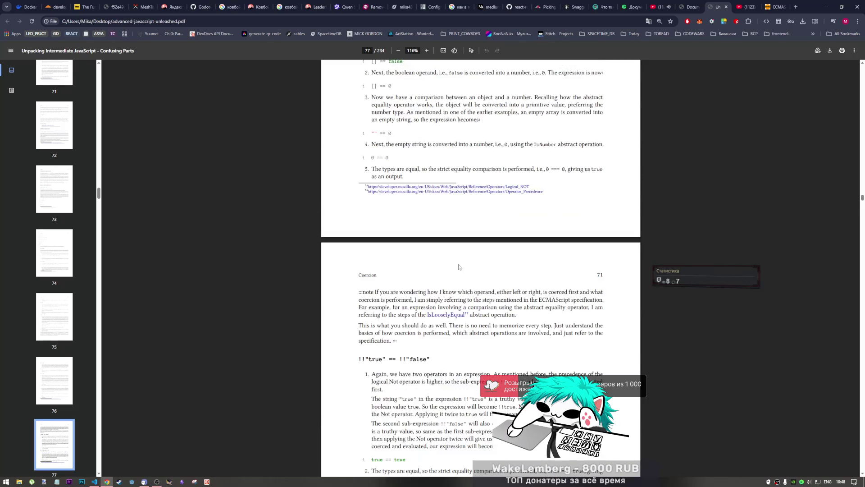
{"action": "scroll", "coordinate": [459, 267], "scroll_direction": "up", "scroll_amount": 8}
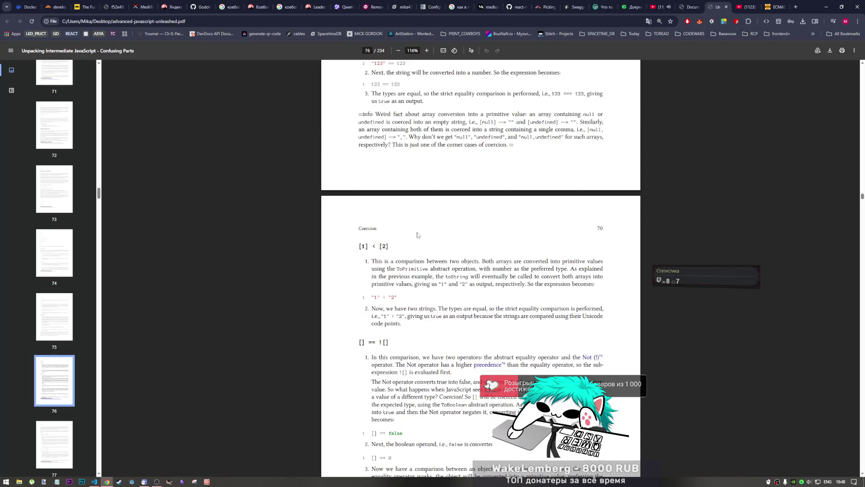
{"action": "scroll", "coordinate": [417, 235], "scroll_direction": "up", "scroll_amount": 7}
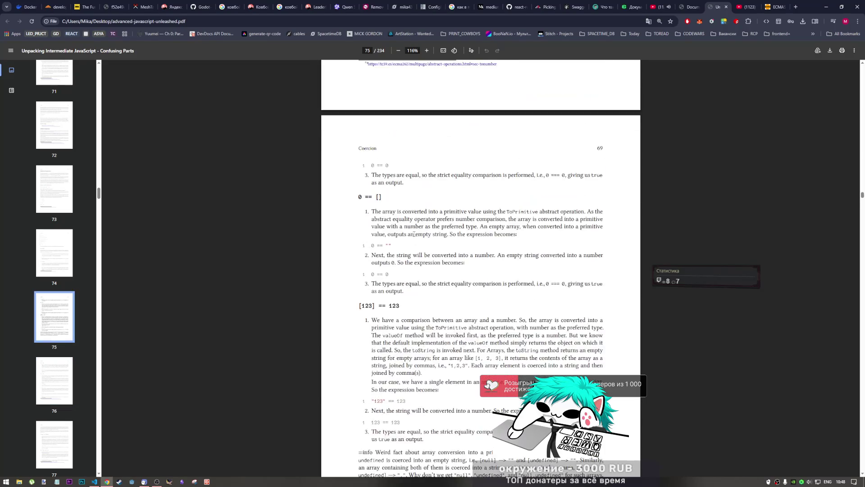
{"action": "scroll", "coordinate": [414, 234], "scroll_direction": "up", "scroll_amount": 5}
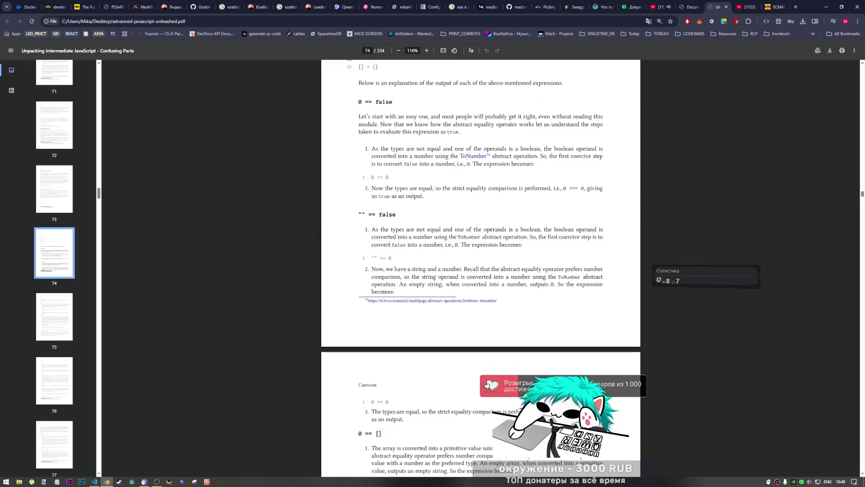
{"action": "scroll", "coordinate": [391, 243], "scroll_direction": "up", "scroll_amount": 3}
{"action": "scroll", "coordinate": [395, 247], "scroll_direction": "down", "scroll_amount": 4}
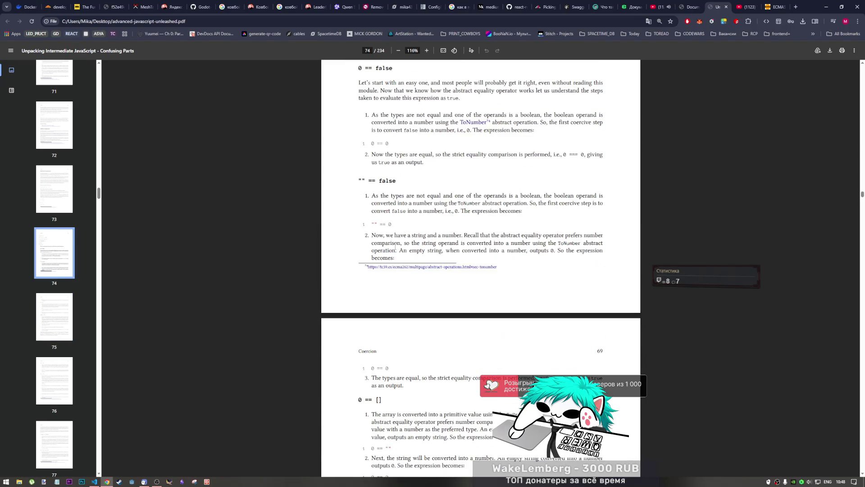
{"action": "scroll", "coordinate": [395, 247], "scroll_direction": "up", "scroll_amount": 2}
{"action": "scroll", "coordinate": [399, 235], "scroll_direction": "down", "scroll_amount": 1}
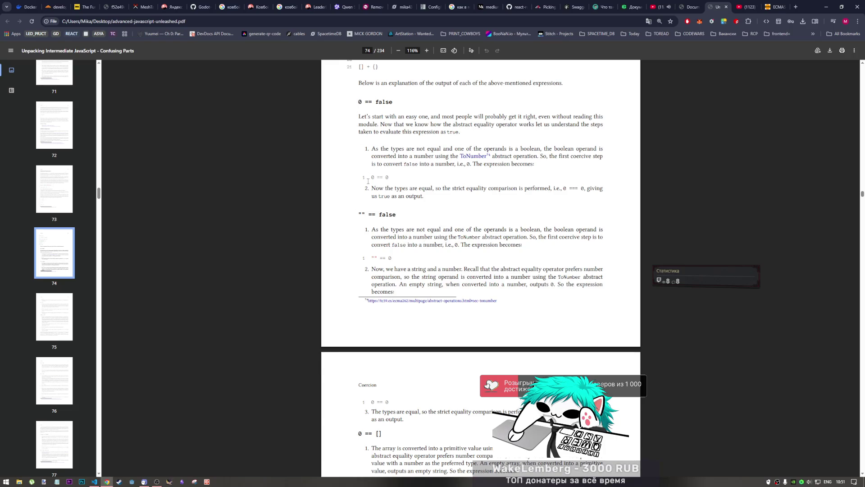
Step: Scroll past page 74's equality examples to the 0 == [] walkthrough on page 75
{"action": "scroll", "coordinate": [369, 181], "scroll_direction": "down", "scroll_amount": 2}
{"action": "scroll", "coordinate": [378, 193], "scroll_direction": "up", "scroll_amount": 3}
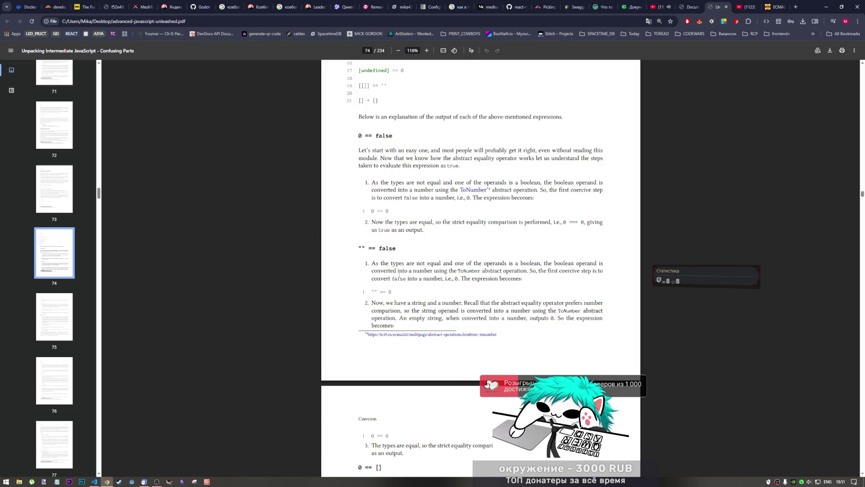
{"action": "scroll", "coordinate": [397, 274], "scroll_direction": "down", "scroll_amount": 1}
{"action": "scroll", "coordinate": [392, 271], "scroll_direction": "down", "scroll_amount": 1}
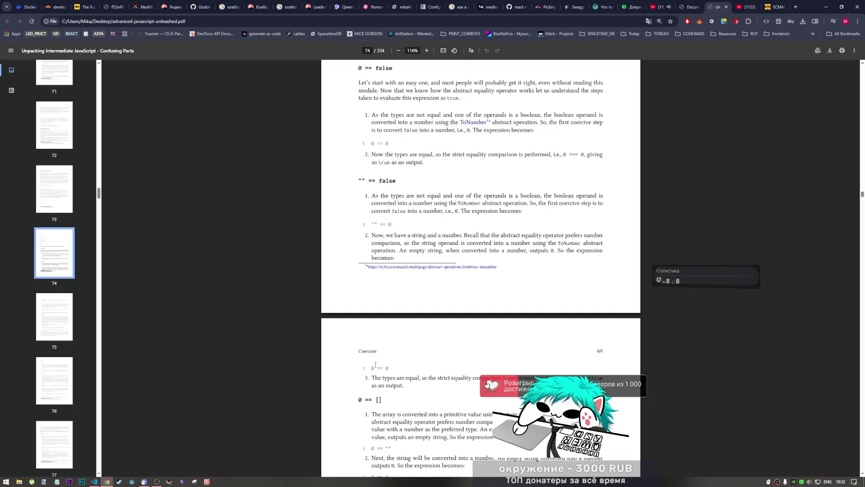
{"action": "scroll", "coordinate": [375, 365], "scroll_direction": "down", "scroll_amount": 2}
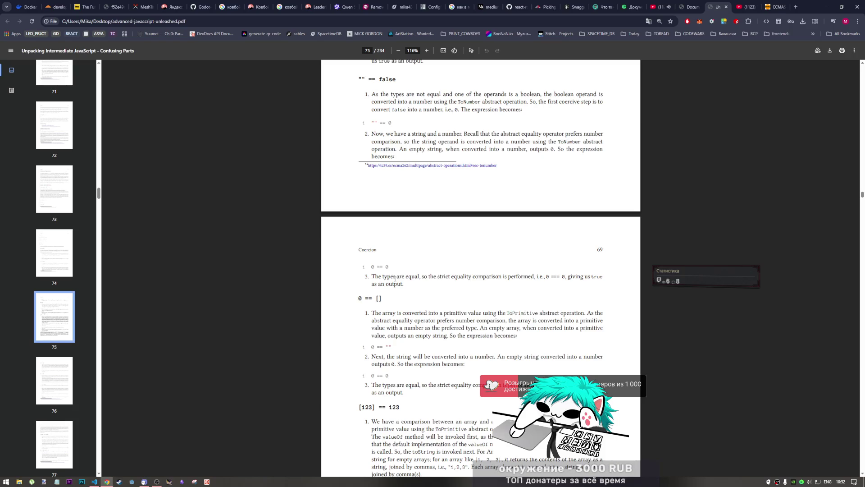
Step: Switch from the PDF to YouTube, go to the home page and scroll the feed
{"action": "left_click", "coordinate": [661, 2]}
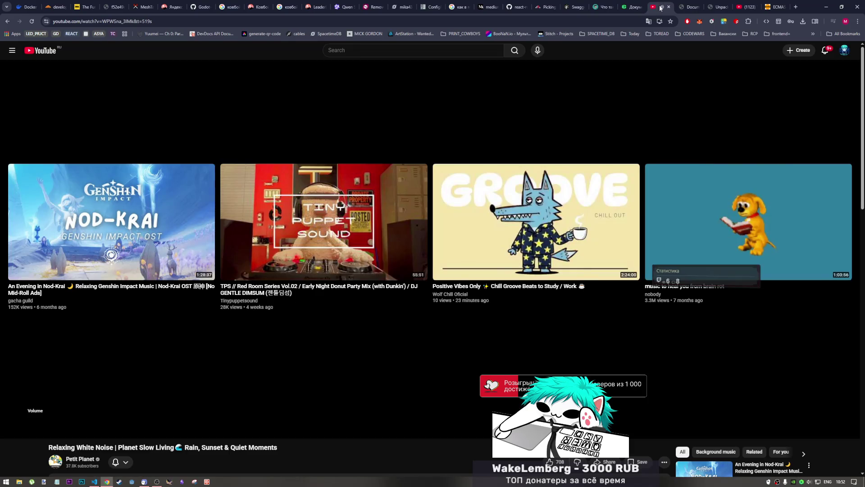
{"action": "left_click", "coordinate": [36, 51]}
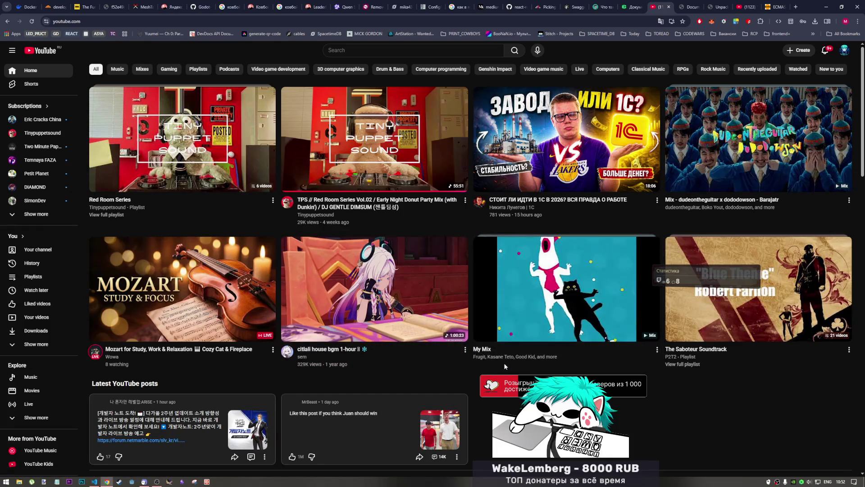
{"action": "scroll", "coordinate": [496, 363], "scroll_direction": "down", "scroll_amount": 2}
{"action": "scroll", "coordinate": [496, 363], "scroll_direction": "up", "scroll_amount": 2}
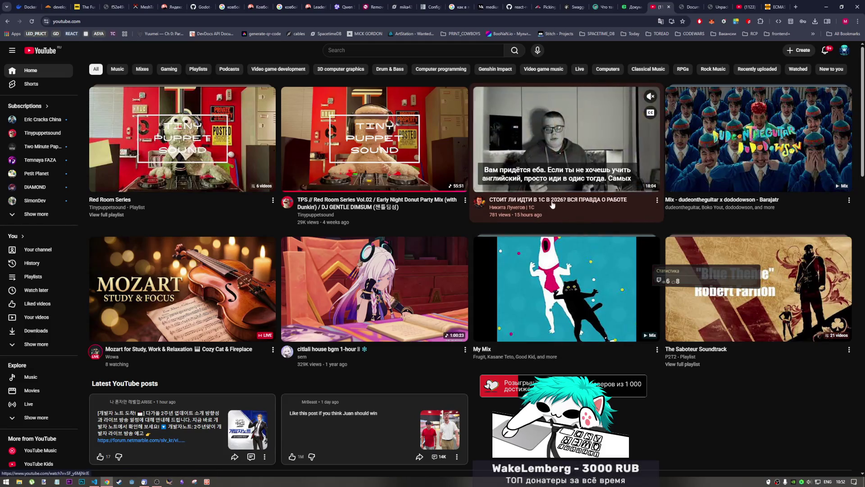
{"action": "scroll", "coordinate": [509, 360], "scroll_direction": "down", "scroll_amount": 3}
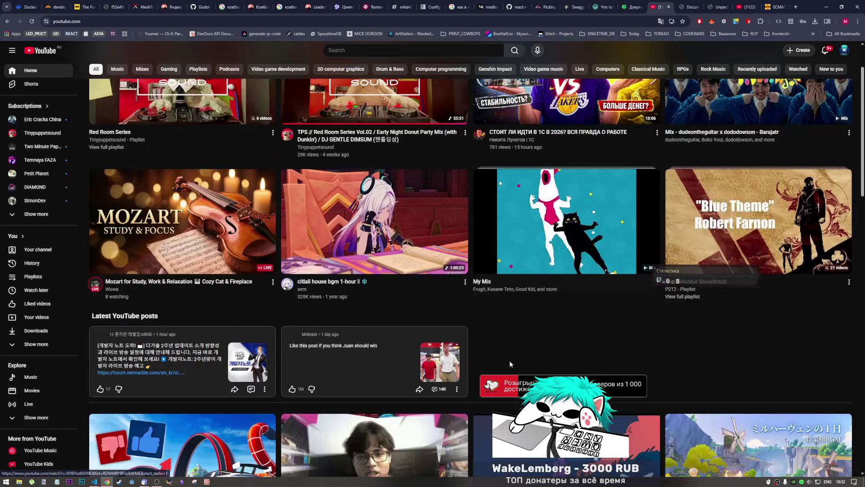
{"action": "scroll", "coordinate": [507, 360], "scroll_direction": "down", "scroll_amount": 6}
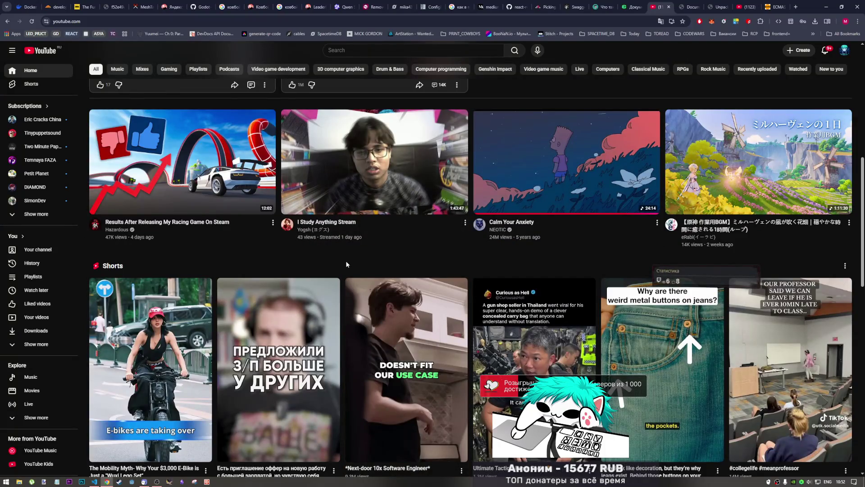
{"action": "scroll", "coordinate": [345, 266], "scroll_direction": "down", "scroll_amount": 6}
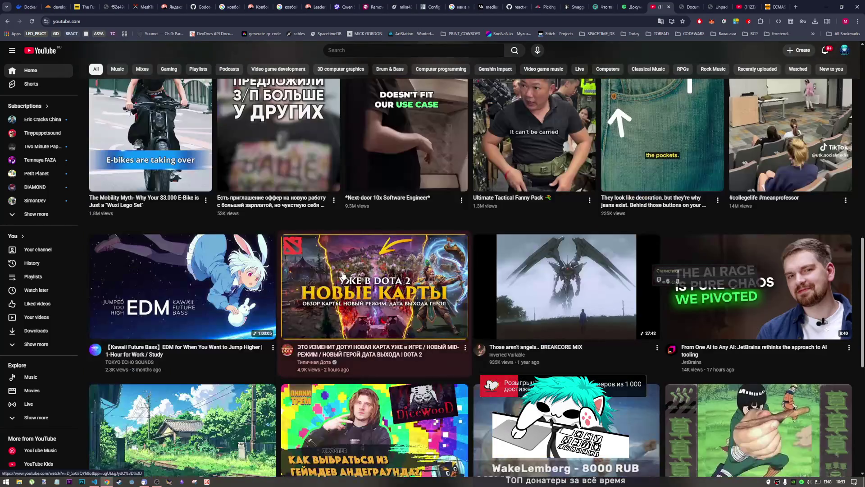
{"action": "scroll", "coordinate": [343, 275], "scroll_direction": "down", "scroll_amount": 2}
{"action": "scroll", "coordinate": [392, 308], "scroll_direction": "down", "scroll_amount": 2}
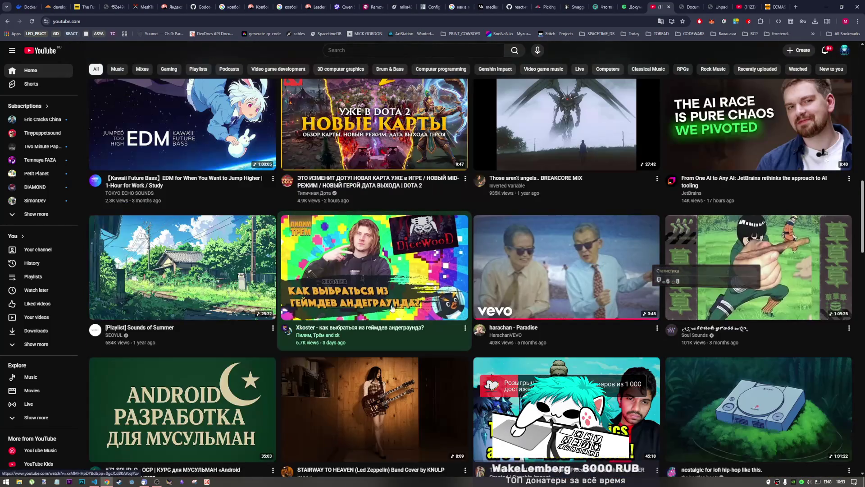
Step: Reload the YouTube home feed for fresh recommendations and scroll through them
{"action": "mouse_move", "coordinate": [392, 307]}
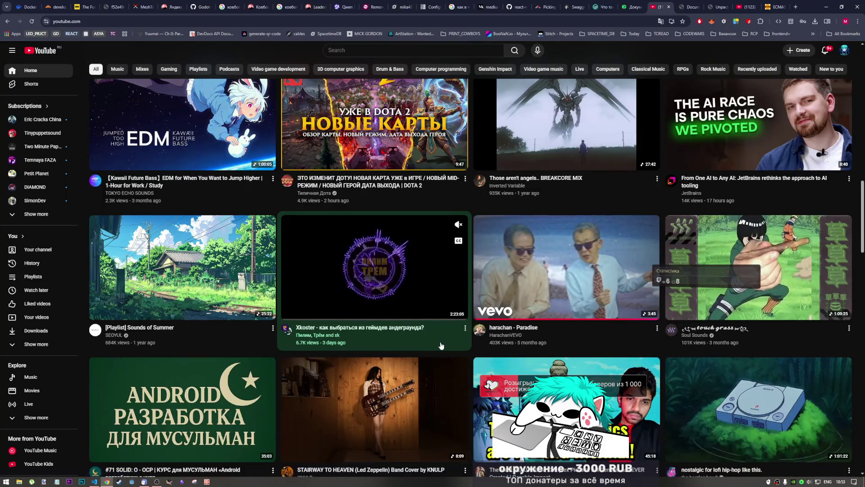
{"action": "scroll", "coordinate": [441, 345], "scroll_direction": "down", "scroll_amount": 1}
{"action": "scroll", "coordinate": [441, 346], "scroll_direction": "down", "scroll_amount": 1}
{"action": "scroll", "coordinate": [442, 347], "scroll_direction": "up", "scroll_amount": 3}
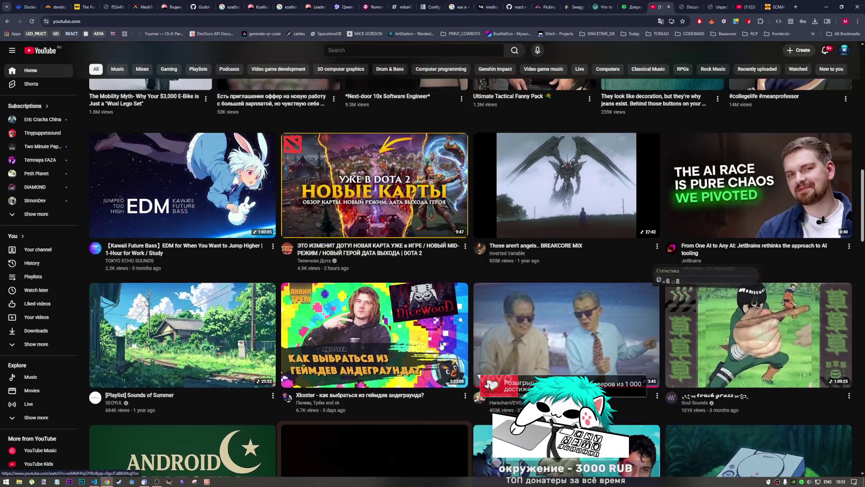
{"action": "scroll", "coordinate": [442, 350], "scroll_direction": "down", "scroll_amount": 2}
{"action": "scroll", "coordinate": [442, 352], "scroll_direction": "down", "scroll_amount": 3}
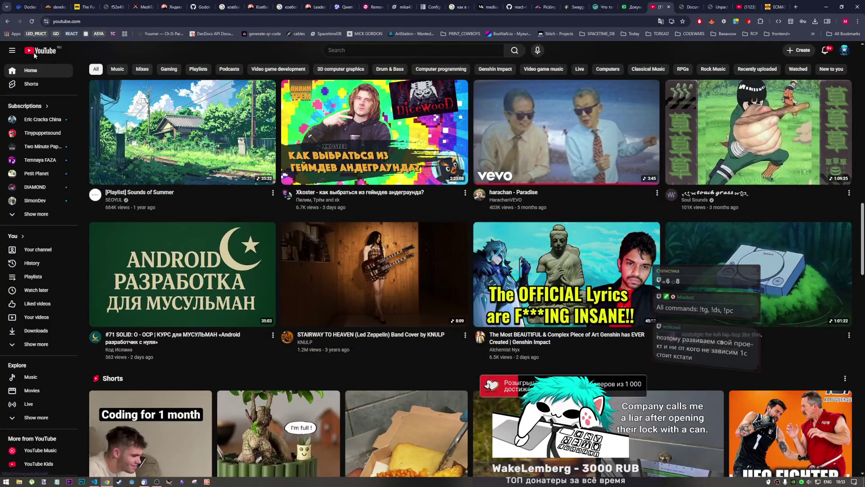
{"action": "left_click", "coordinate": [31, 74]}
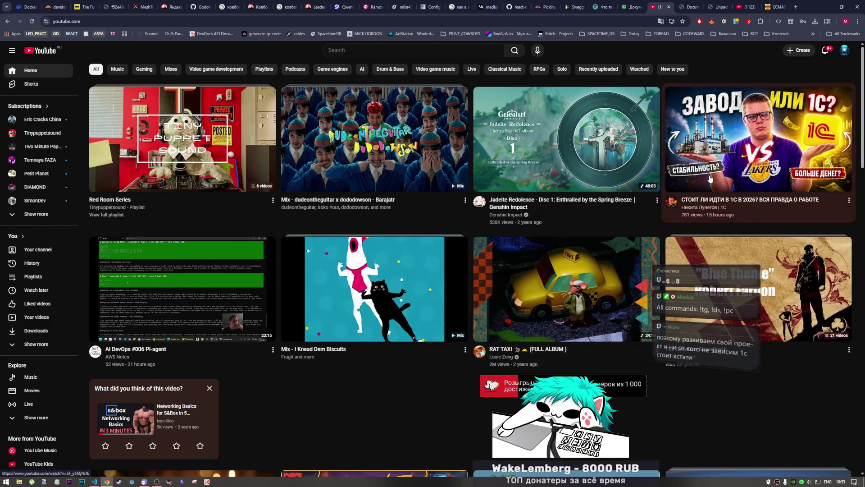
{"action": "scroll", "coordinate": [522, 302], "scroll_direction": "down", "scroll_amount": 3}
{"action": "scroll", "coordinate": [512, 296], "scroll_direction": "down", "scroll_amount": 4}
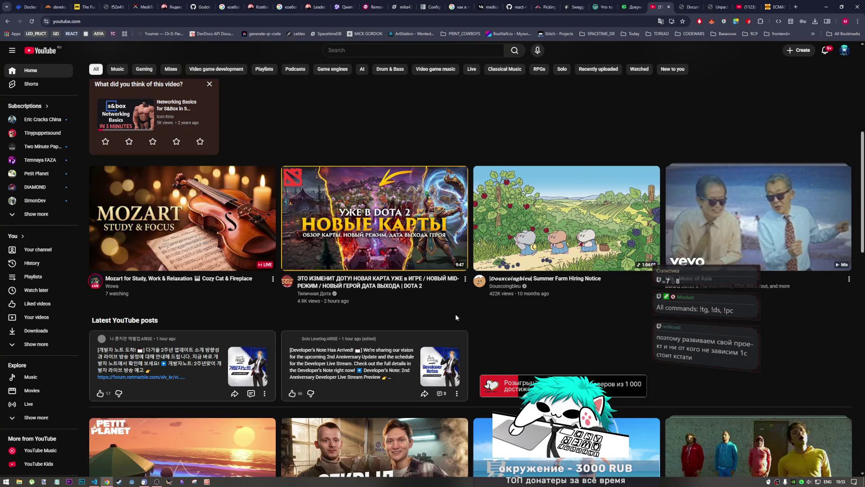
{"action": "scroll", "coordinate": [485, 341], "scroll_direction": "down", "scroll_amount": 3}
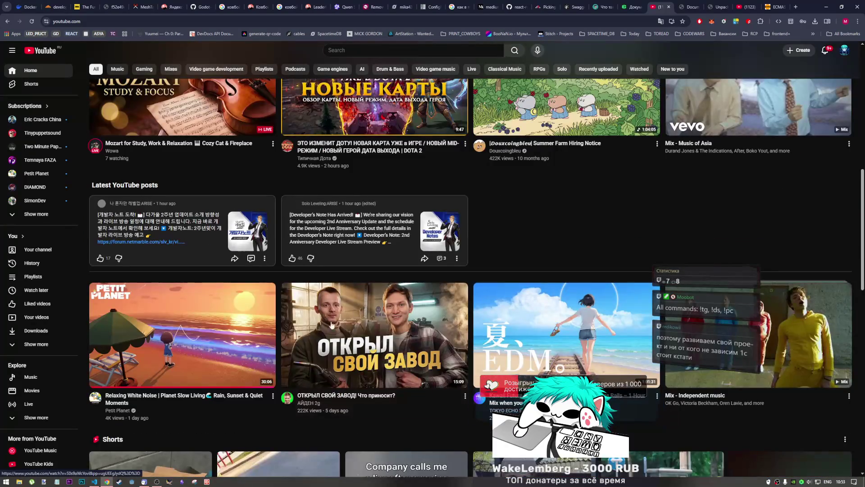
Step: Check another application, then keep scrolling through the recommended videos and Shorts row
{"action": "left_click", "coordinate": [154, 482]}
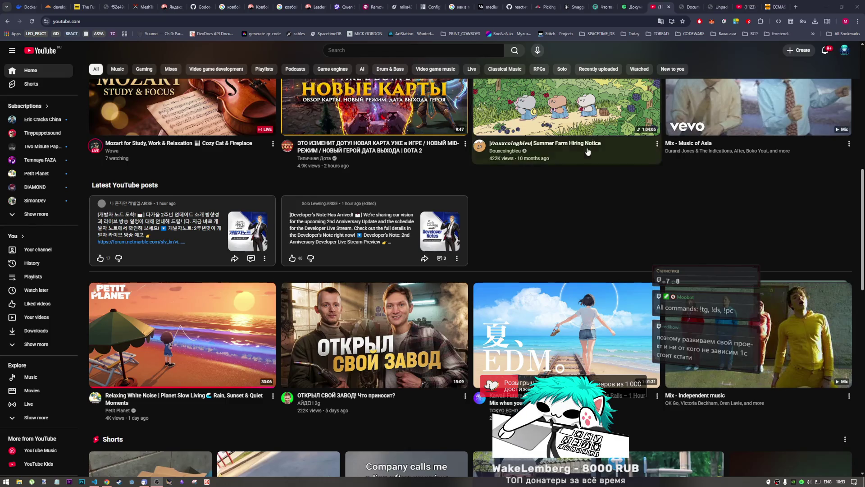
{"action": "scroll", "coordinate": [480, 184], "scroll_direction": "down", "scroll_amount": 3}
{"action": "scroll", "coordinate": [478, 184], "scroll_direction": "down", "scroll_amount": 4}
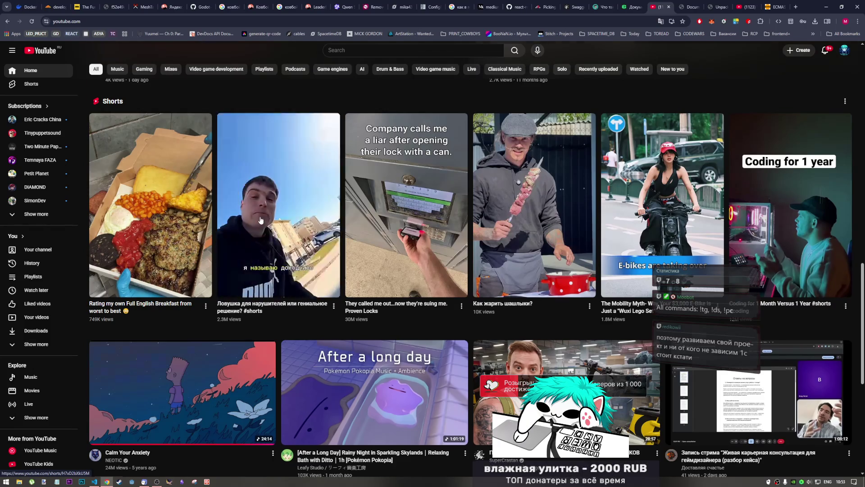
{"action": "scroll", "coordinate": [469, 266], "scroll_direction": "down", "scroll_amount": 4}
{"action": "scroll", "coordinate": [468, 268], "scroll_direction": "down", "scroll_amount": 3}
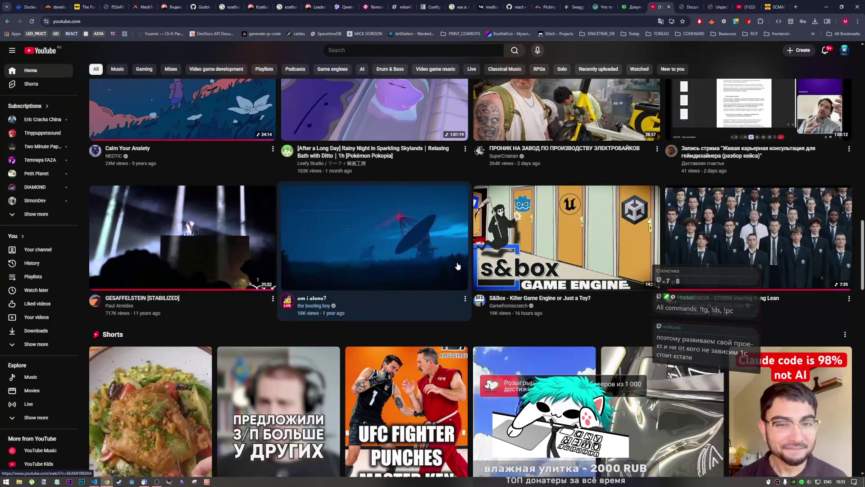
{"action": "scroll", "coordinate": [468, 268], "scroll_direction": "up", "scroll_amount": 3}
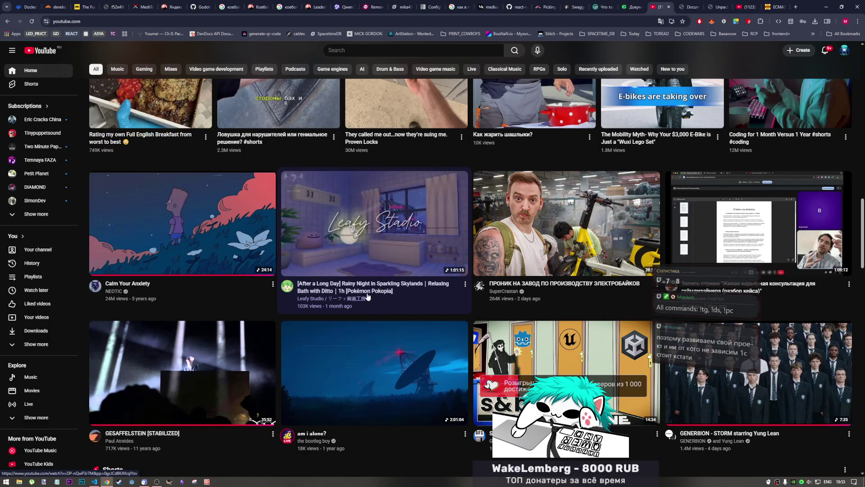
{"action": "scroll", "coordinate": [364, 292], "scroll_direction": "down", "scroll_amount": 15}
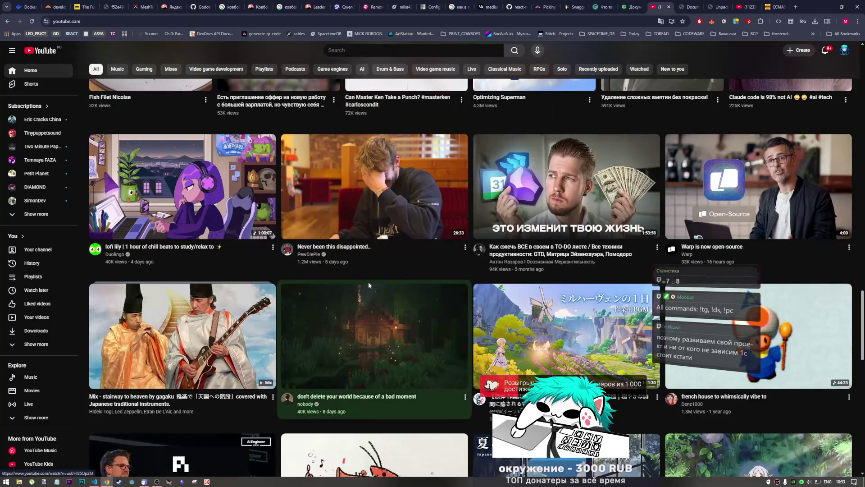
{"action": "scroll", "coordinate": [368, 283], "scroll_direction": "down", "scroll_amount": 6}
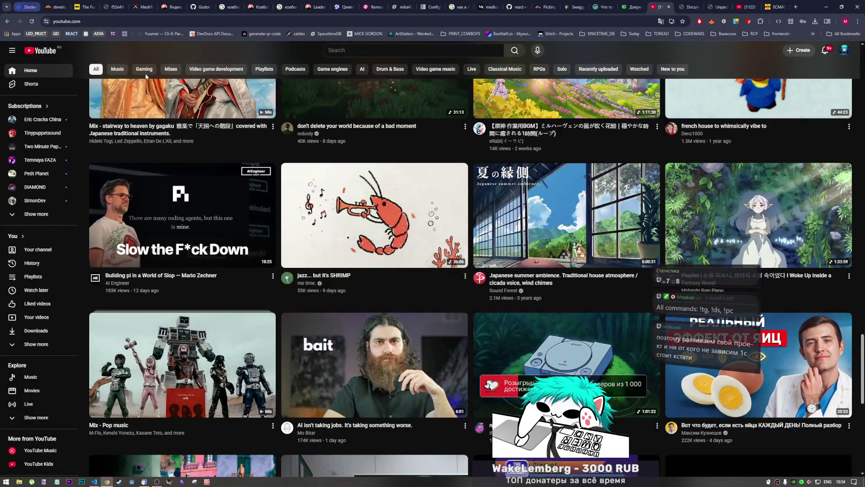
Step: Open and play the 'jazz... but it's SHRIMP' video from the feed
{"action": "left_click", "coordinate": [397, 227]}
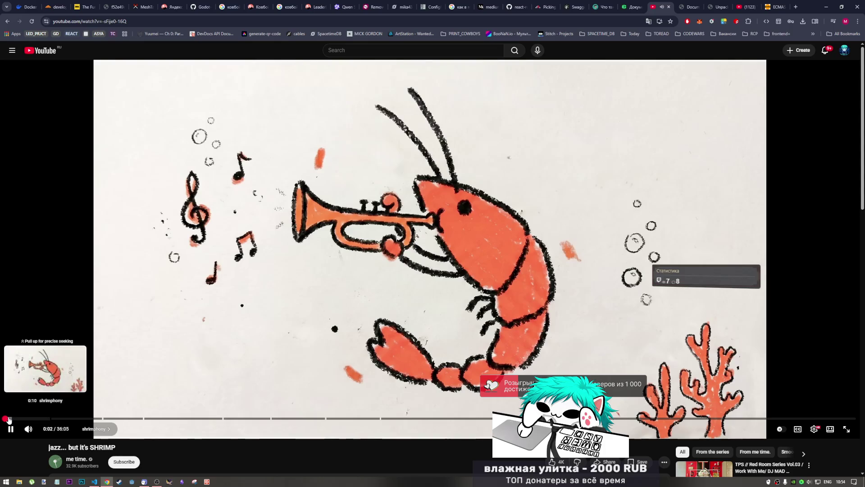
{"action": "scroll", "coordinate": [145, 424], "scroll_direction": "down", "scroll_amount": 4}
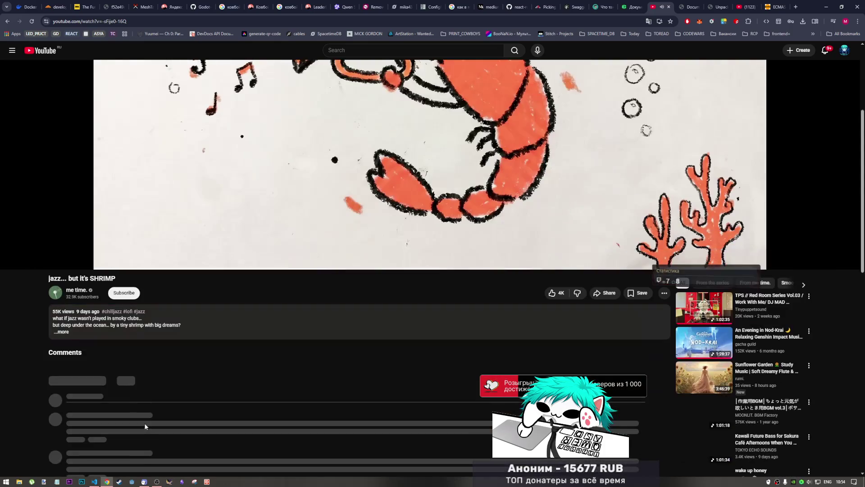
{"action": "scroll", "coordinate": [144, 423], "scroll_direction": "up", "scroll_amount": 4}
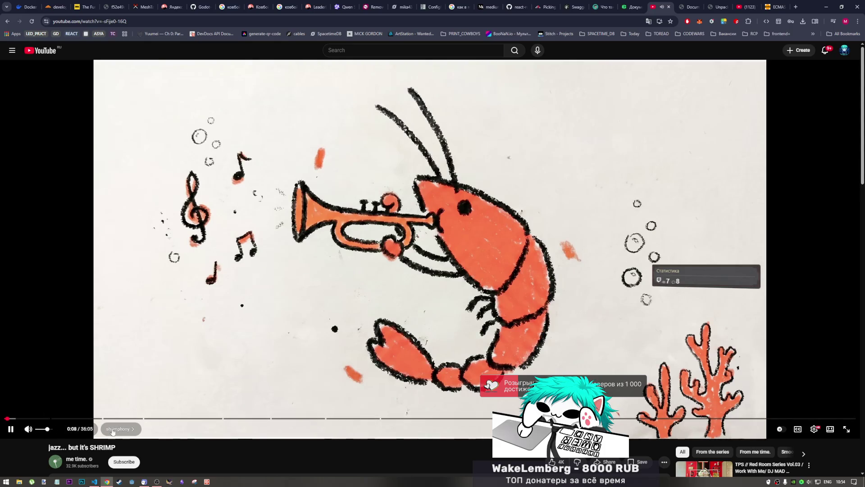
Step: Return to Chrome's local 1.html test page showing the samples.js console output
{"action": "left_click", "coordinate": [157, 481]}
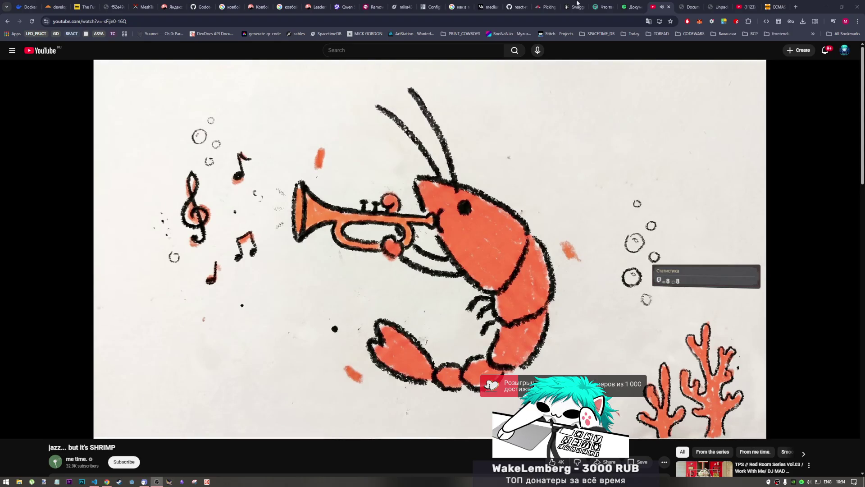
{"action": "left_click", "coordinate": [863, 66]}
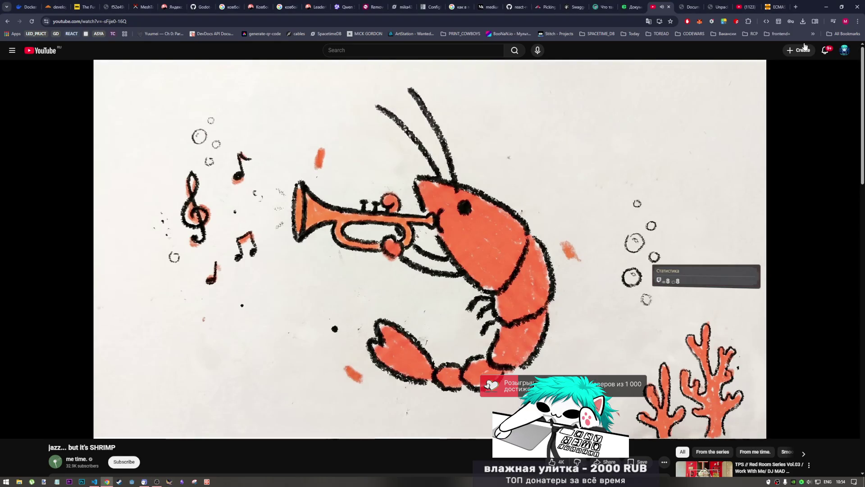
{"action": "left_click", "coordinate": [691, 7]}
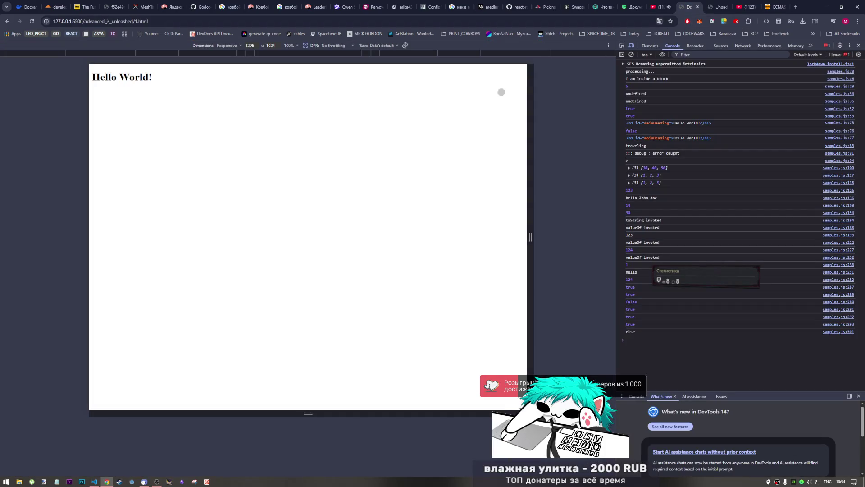
Step: Paste the //~///////~/// separator onto new line 304 of samples.js, save, and return to the PDF
{"action": "left_click", "coordinate": [94, 479]}
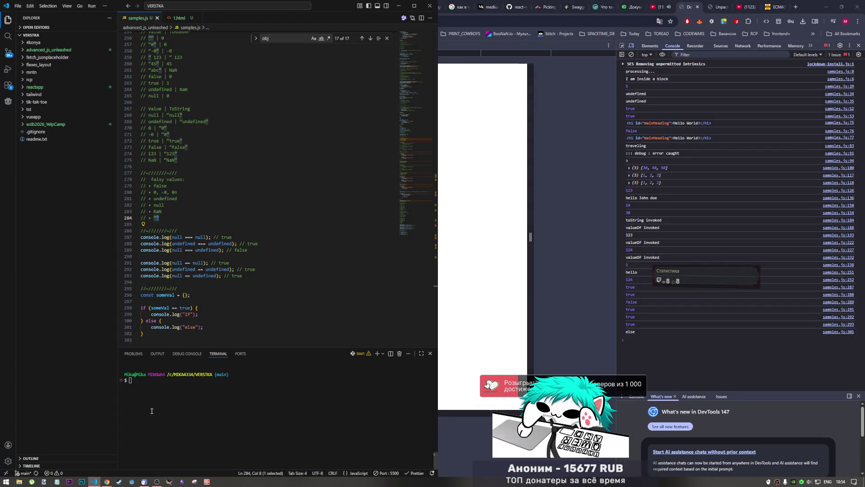
{"action": "left_click", "coordinate": [170, 340]}
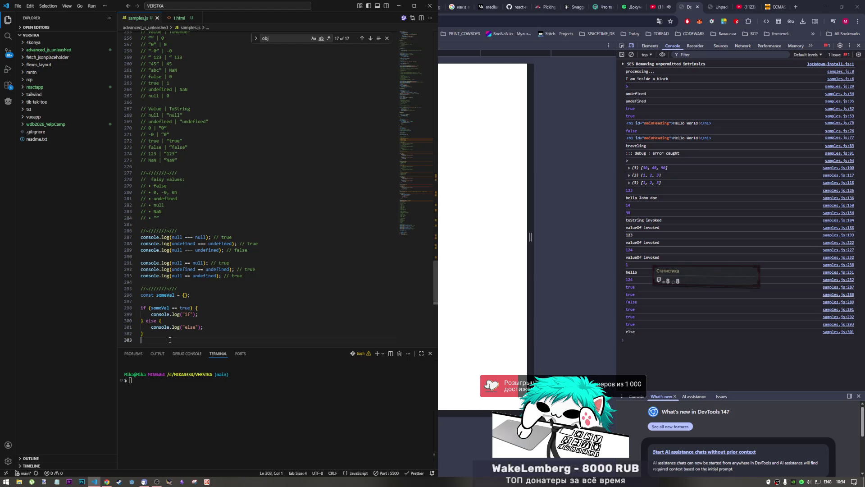
{"action": "key", "text": "Return"}
{"action": "key", "text": "Return"}
{"action": "scroll", "coordinate": [169, 340], "scroll_direction": "down", "scroll_amount": 2}
{"action": "left_click_drag", "start_coordinate": [177, 247], "coordinate": [131, 242]}
{"action": "key", "text": "ctrl+c"}
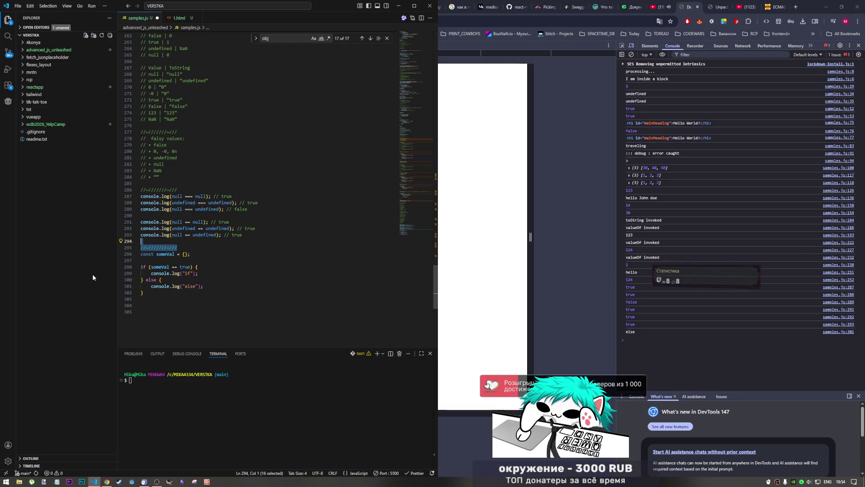
{"action": "left_click_drag", "start_coordinate": [141, 299], "coordinate": [142, 306]}
{"action": "left_click", "coordinate": [141, 306]}
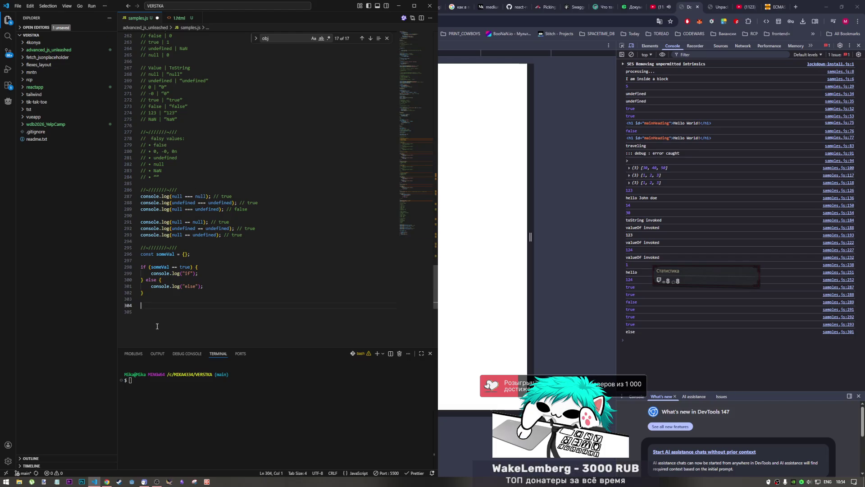
{"action": "key", "text": "ctrl+v"}
{"action": "key", "text": "ctrl+s"}
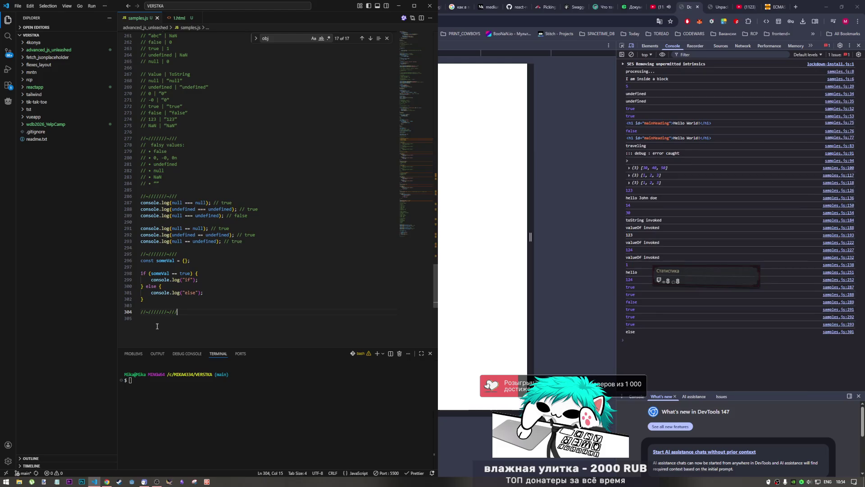
{"action": "left_click", "coordinate": [714, 4]}
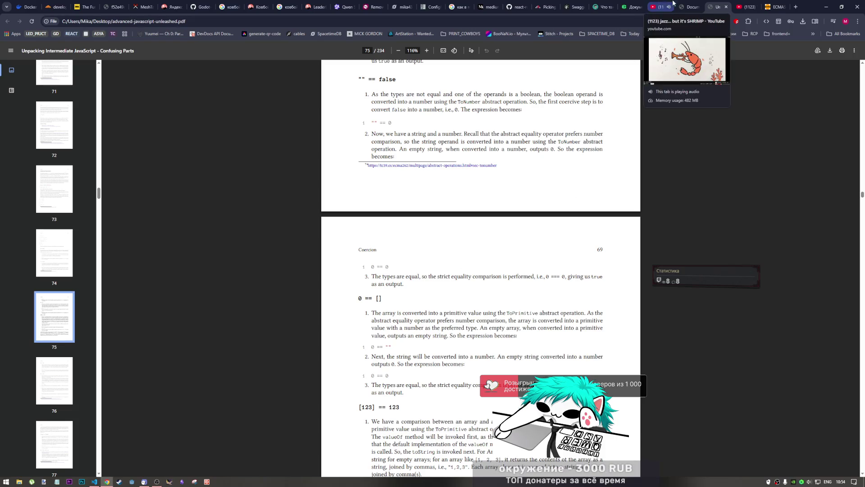
Step: Search YouTube watch history for 'fanfy' and open the 10:37 AI-startup video
{"action": "left_click", "coordinate": [744, 6]}
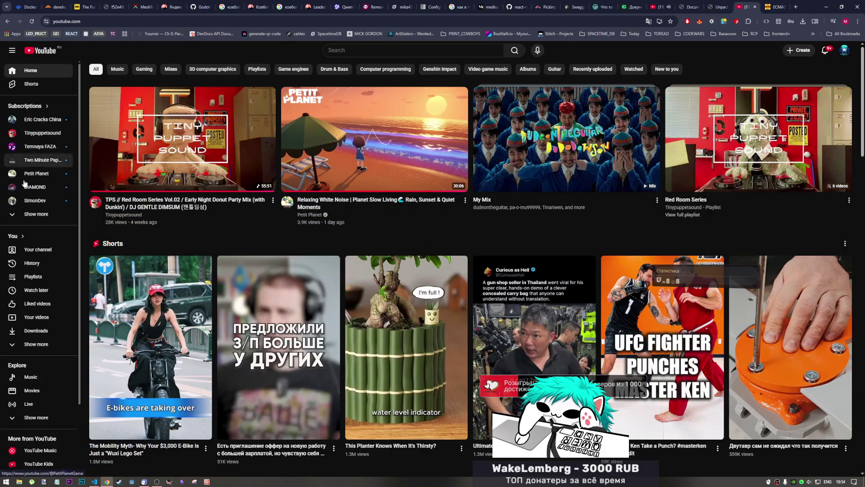
{"action": "left_click", "coordinate": [31, 264]}
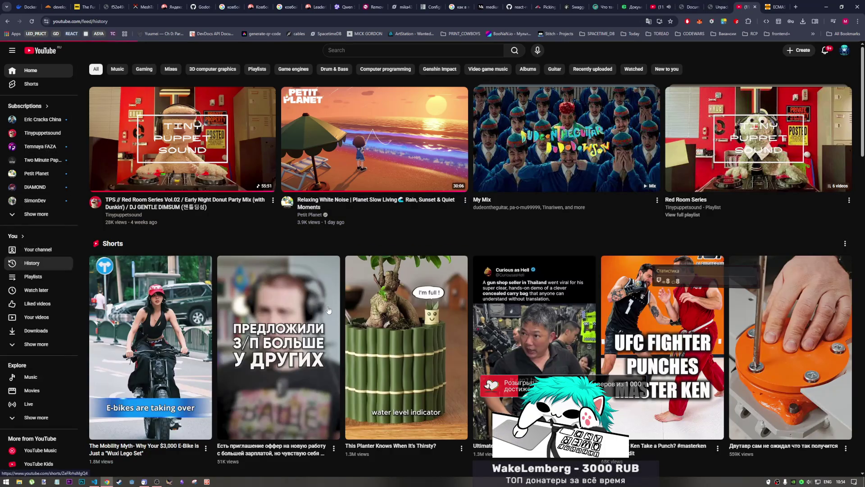
{"action": "scroll", "coordinate": [327, 312], "scroll_direction": "down", "scroll_amount": 4}
{"action": "scroll", "coordinate": [328, 313], "scroll_direction": "down", "scroll_amount": 12}
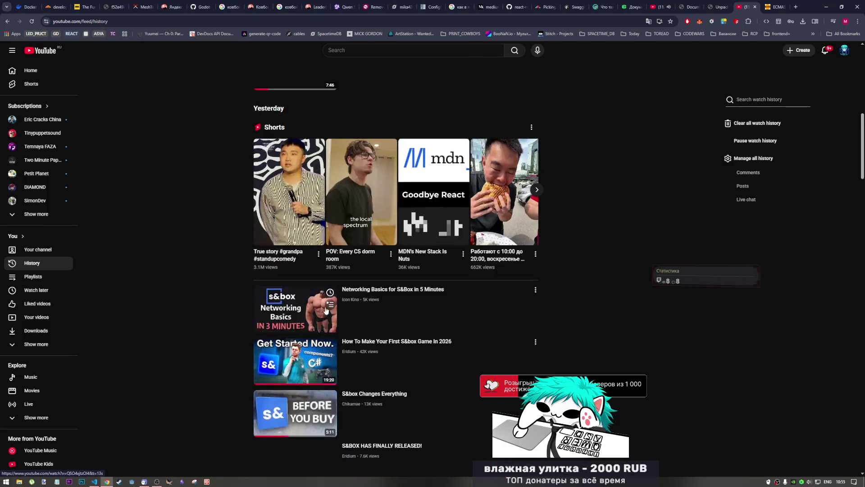
{"action": "scroll", "coordinate": [321, 307], "scroll_direction": "down", "scroll_amount": 4}
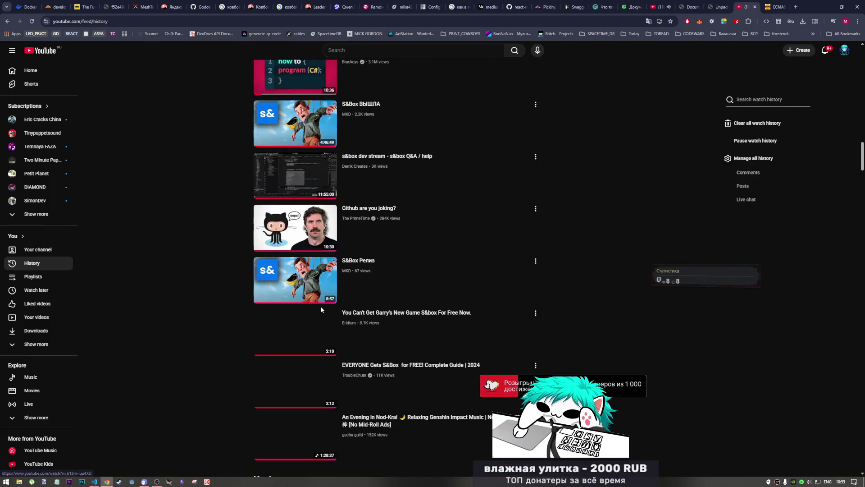
{"action": "scroll", "coordinate": [321, 306], "scroll_direction": "up", "scroll_amount": 5}
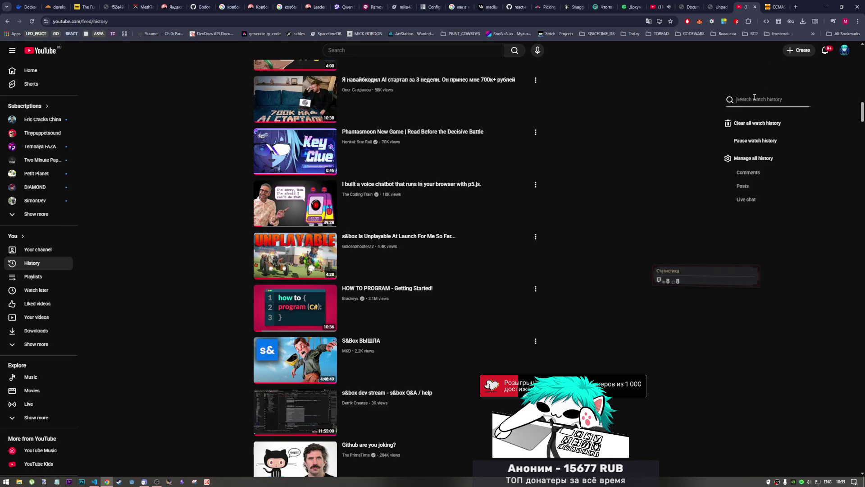
{"action": "type", "text": "fanfy"}
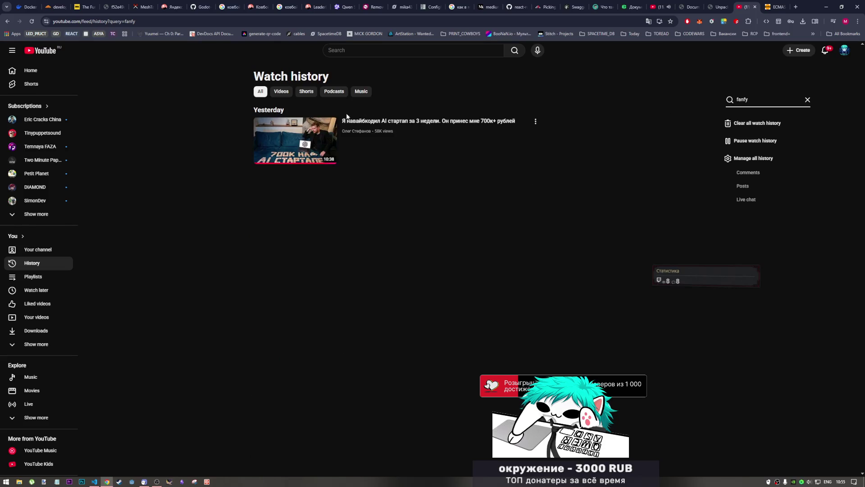
{"action": "left_click", "coordinate": [348, 120]}
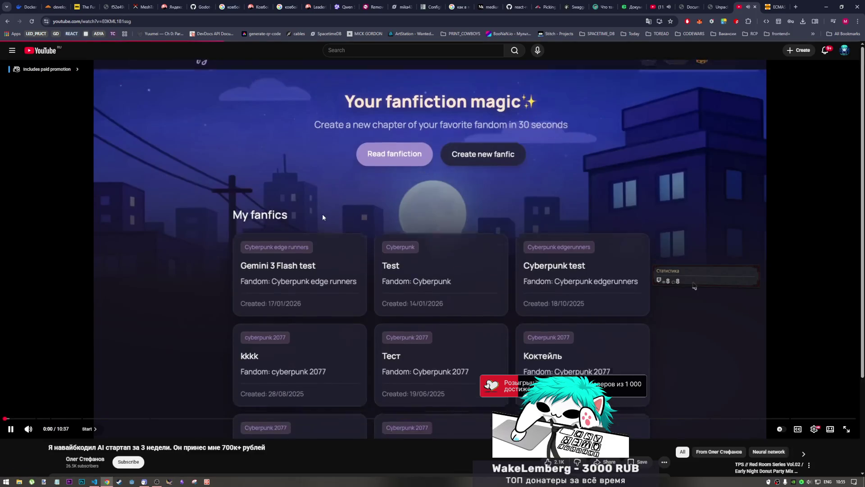
Step: Pause the AI-startup video and skim its opening at 1:09, 0:14 and 0:25
{"action": "key", "text": "space"}
{"action": "left_click", "coordinate": [670, 4]}
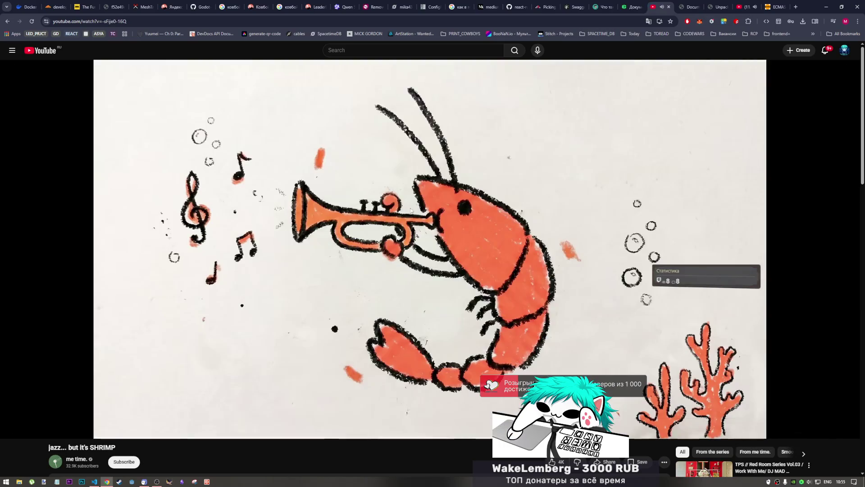
{"action": "left_click", "coordinate": [745, 7]}
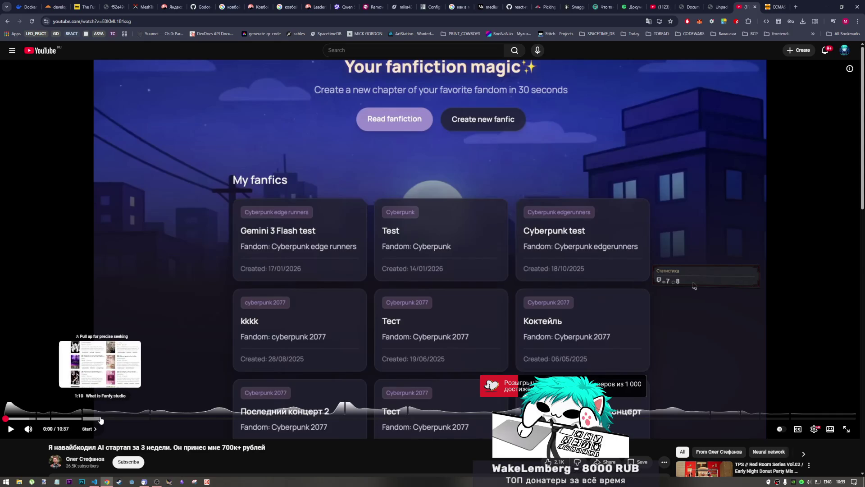
{"action": "left_click", "coordinate": [100, 418]}
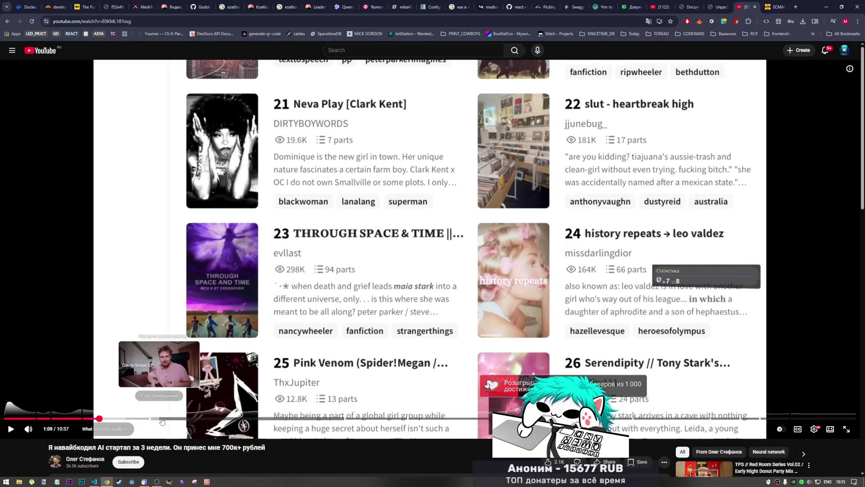
{"action": "left_click", "coordinate": [24, 419]}
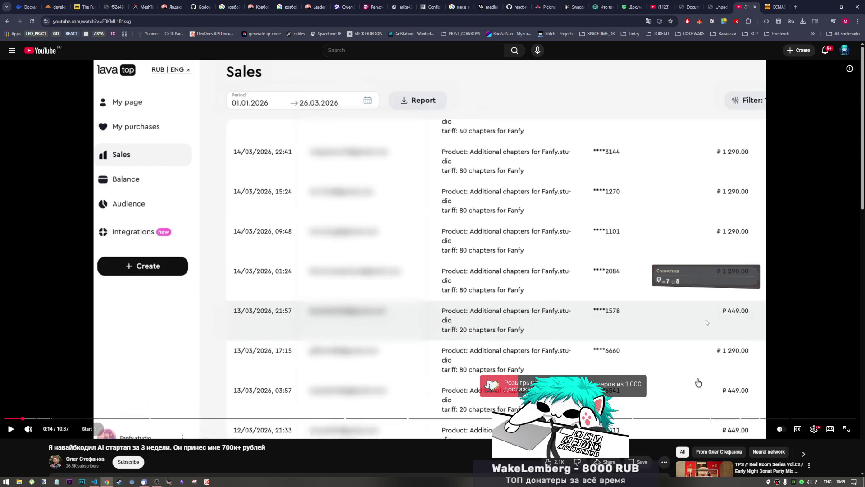
{"action": "left_click", "coordinate": [39, 420]}
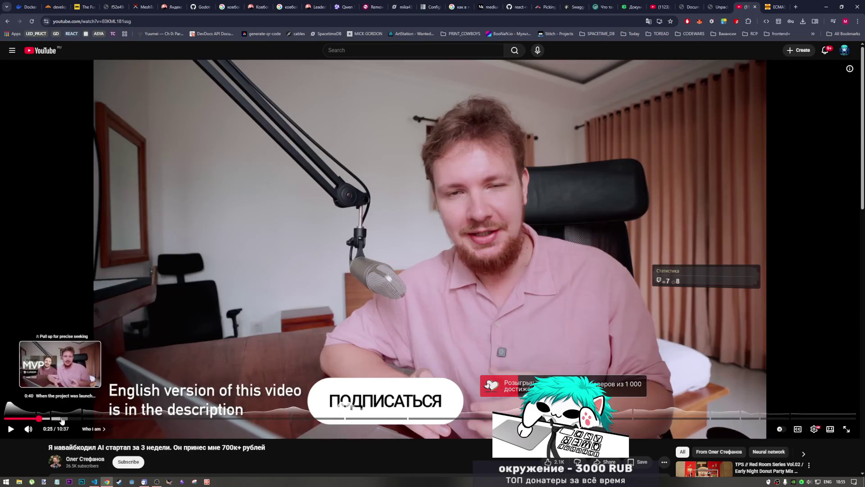
Step: Preview the fanfic creation demo at 1:31, 1:38 and 1:42
{"action": "left_click", "coordinate": [129, 419]}
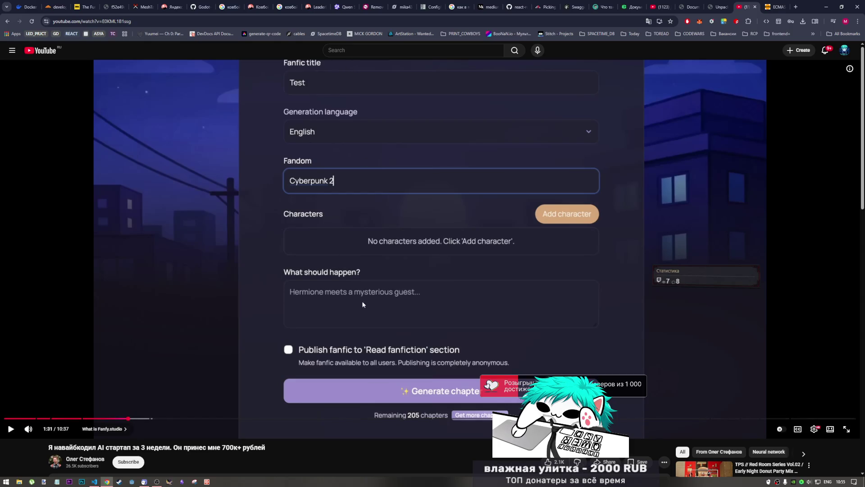
{"action": "left_click", "coordinate": [140, 418]}
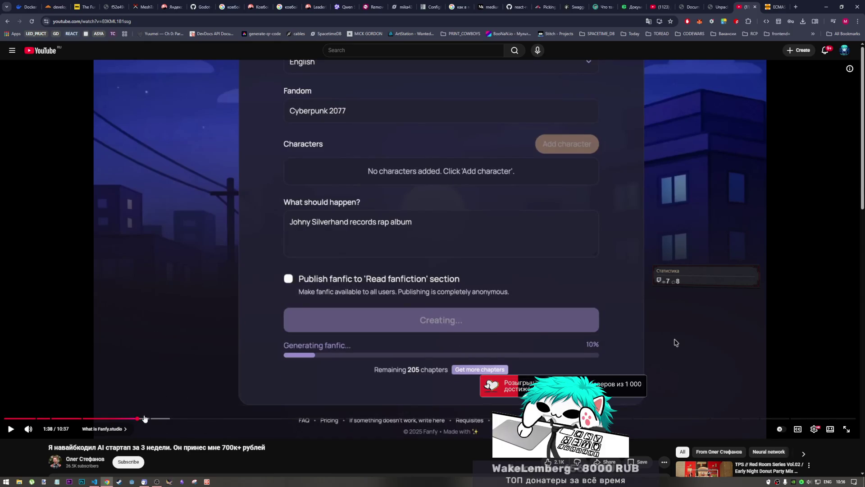
{"action": "left_click", "coordinate": [144, 419]}
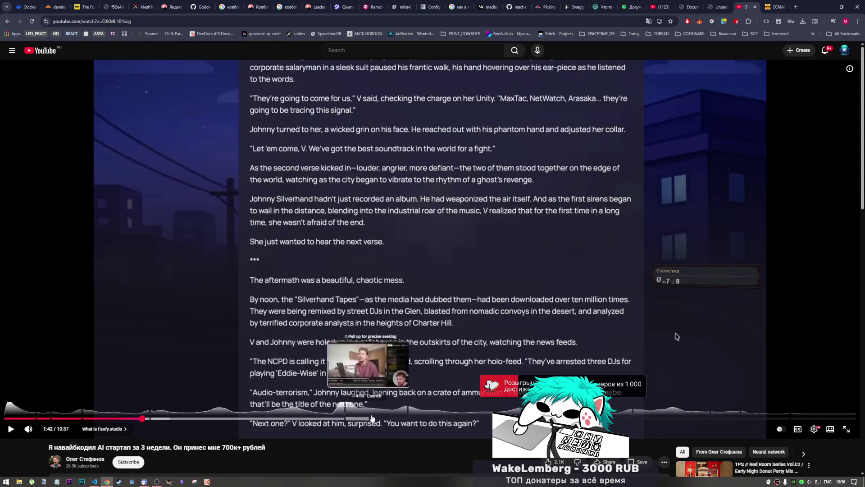
Step: Skim ahead through 5:09, the SEO chapter and 6:57, stopping at 7:11 in Bug Fixing
{"action": "left_click", "coordinate": [418, 417]}
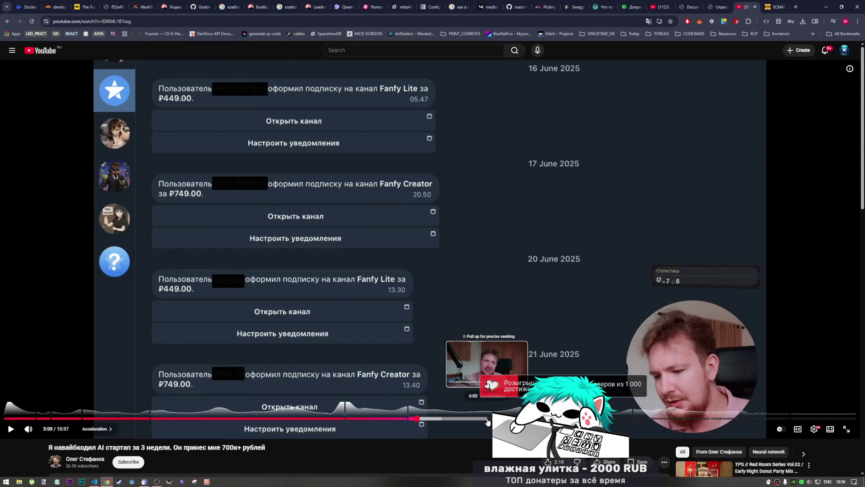
{"action": "left_click", "coordinate": [527, 418]}
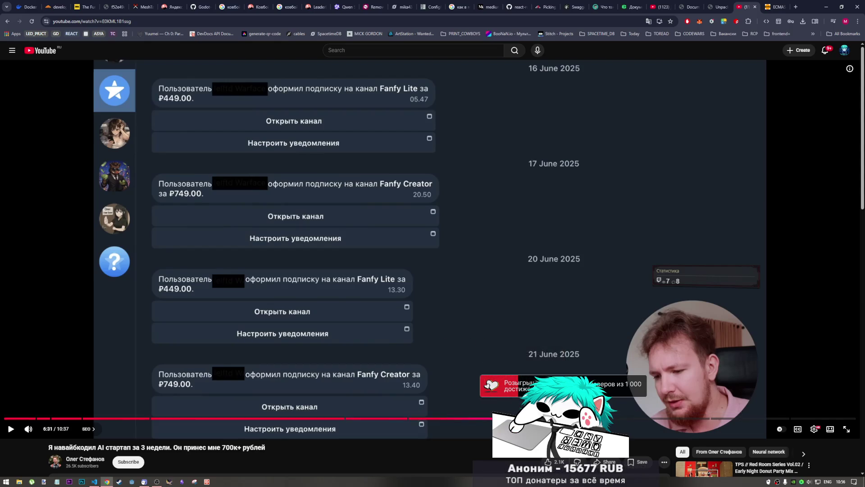
{"action": "left_click", "coordinate": [536, 417]}
{"action": "left_click", "coordinate": [544, 418]}
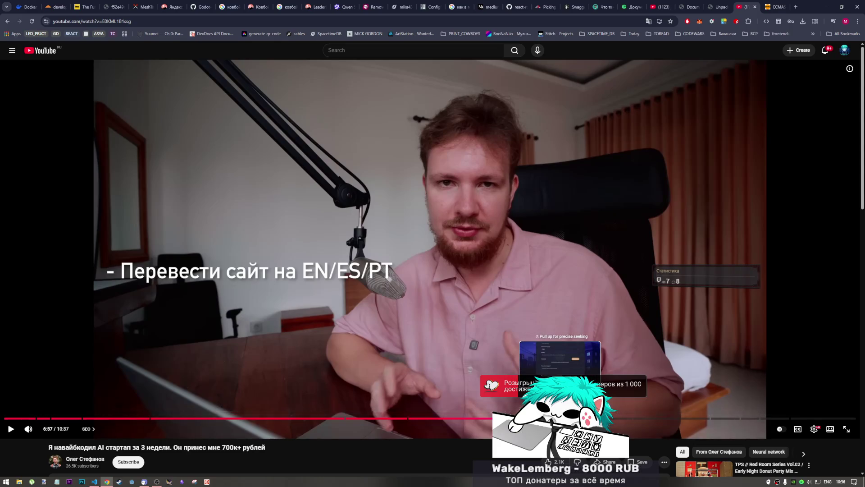
{"action": "left_click", "coordinate": [562, 417]}
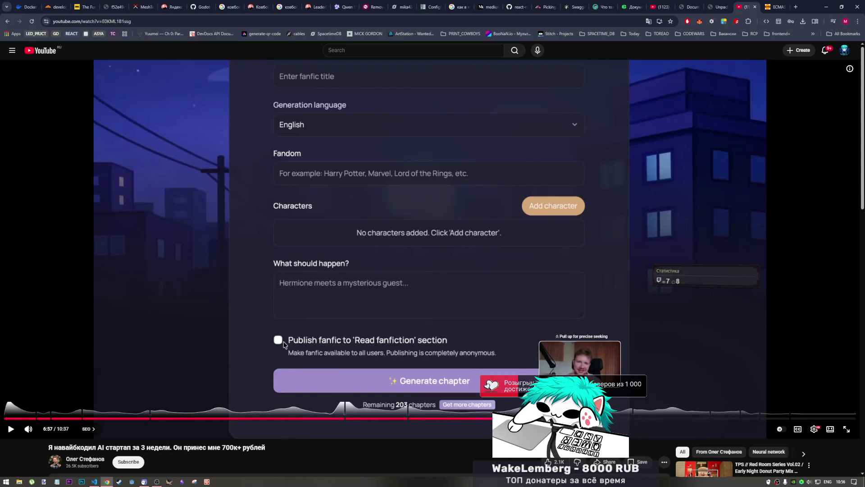
{"action": "left_click", "coordinate": [581, 418]}
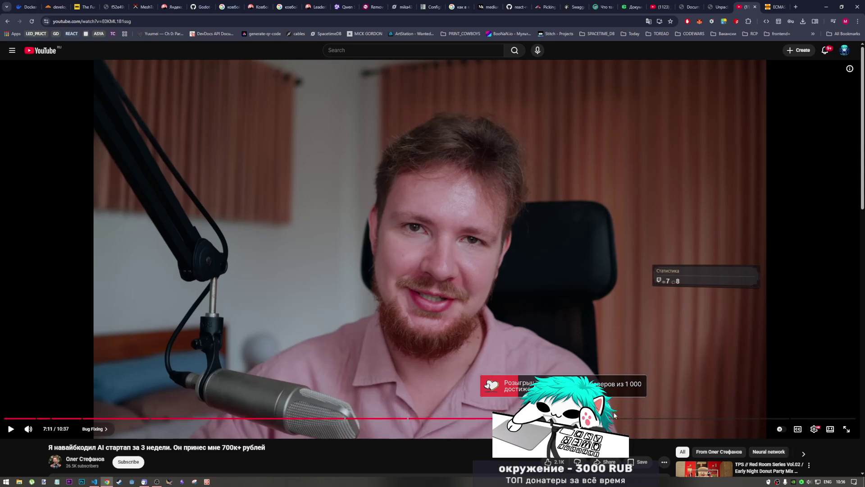
Step: Seek forward through 7:27, 8:01 and 8:21, settling around 8:28 in Numbers and Conversions
{"action": "left_click", "coordinate": [601, 419]}
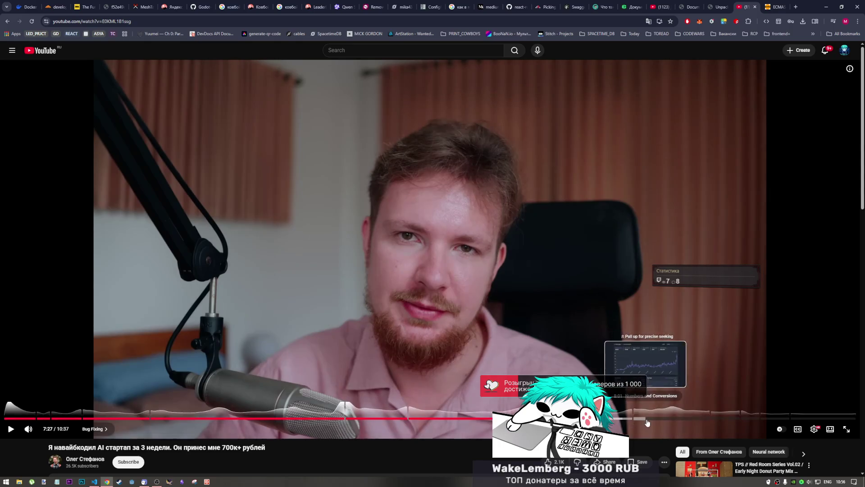
{"action": "left_click", "coordinate": [647, 419]}
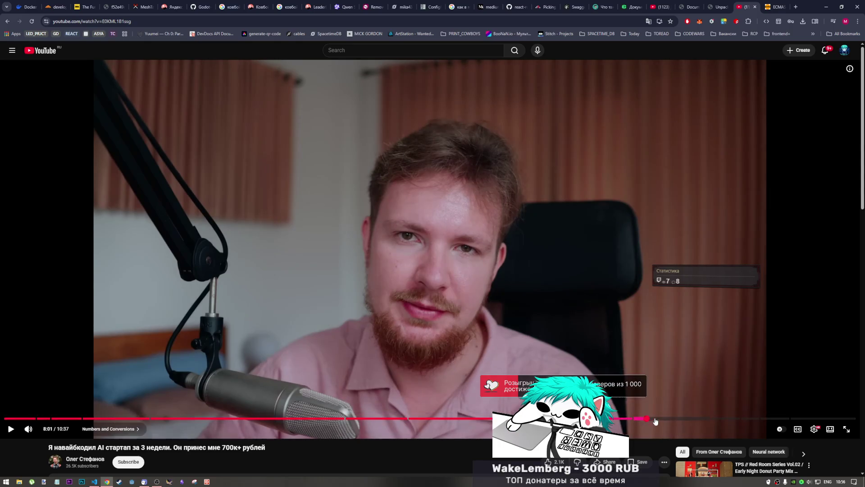
{"action": "left_click", "coordinate": [673, 419]}
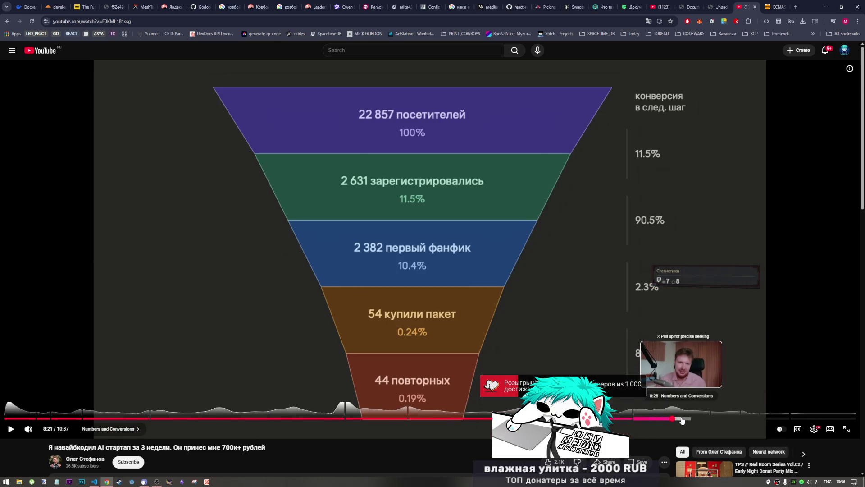
{"action": "left_click", "coordinate": [686, 419]}
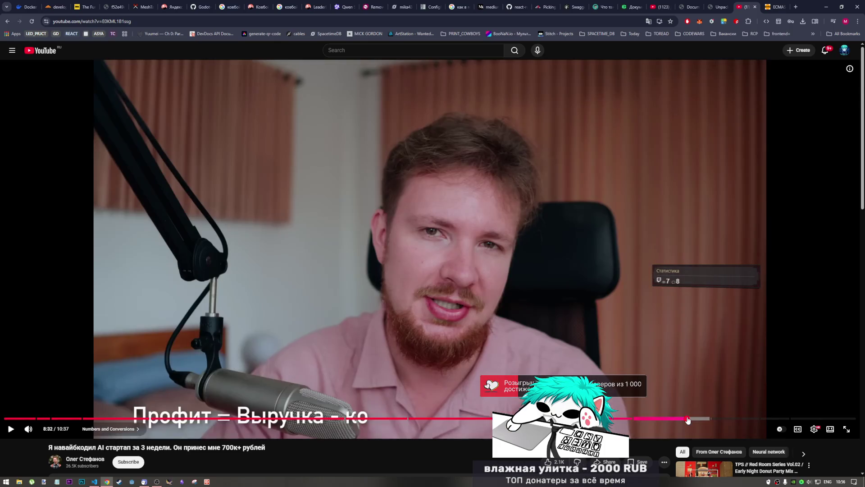
{"action": "left_click_drag", "start_coordinate": [687, 419], "coordinate": [681, 419]}
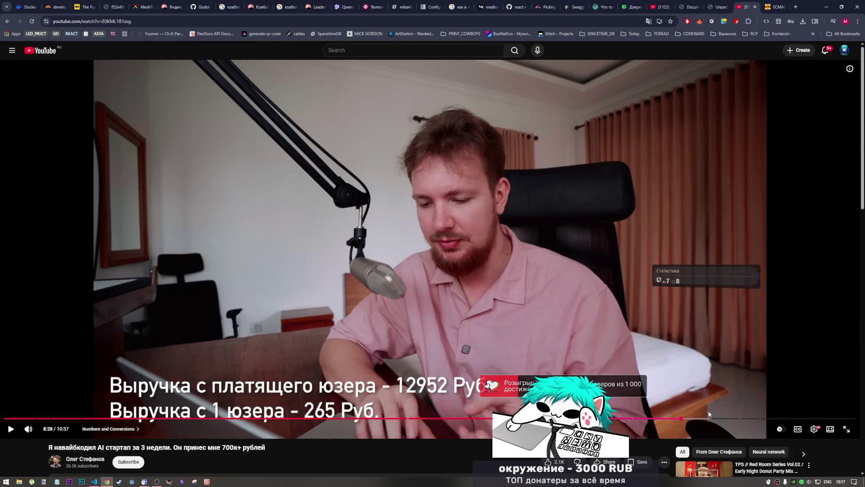
Step: Revisit the Unit Economics chart between 8:29 and 8:45, pausing, resuming and pausing near 8:44
{"action": "left_click", "coordinate": [696, 418]}
{"action": "left_click", "coordinate": [697, 419]}
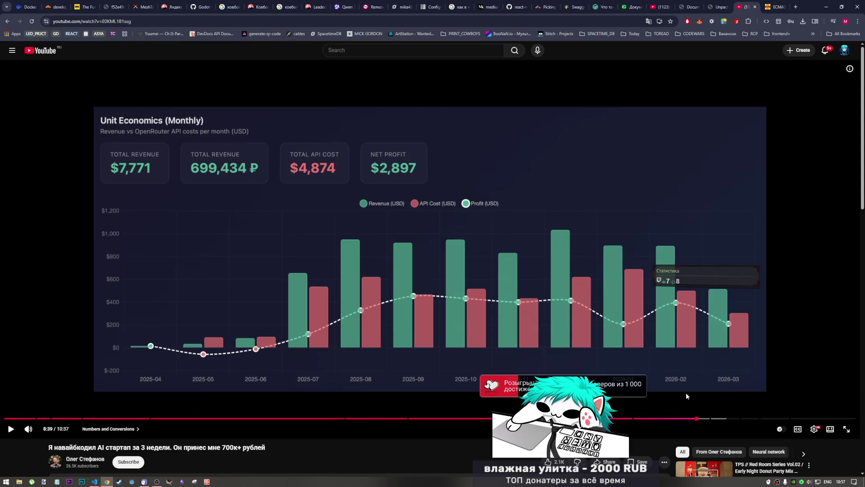
{"action": "left_click", "coordinate": [705, 419]}
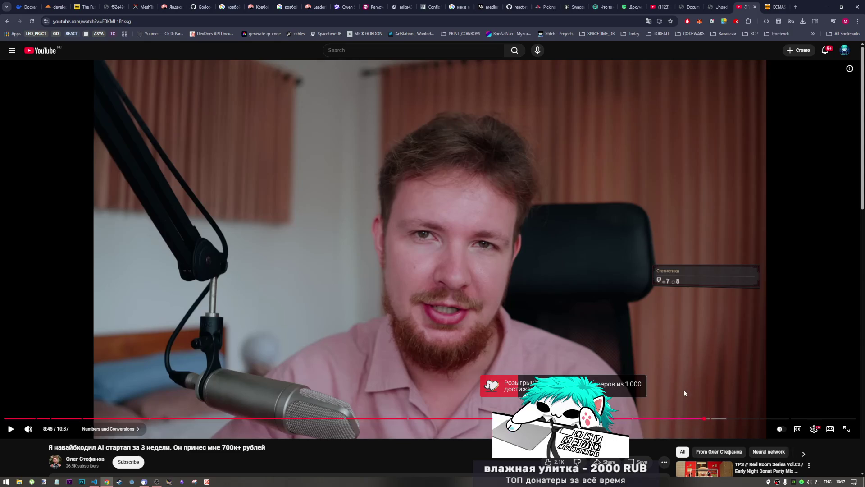
{"action": "left_click", "coordinate": [685, 393]}
{"action": "left_click", "coordinate": [695, 418]}
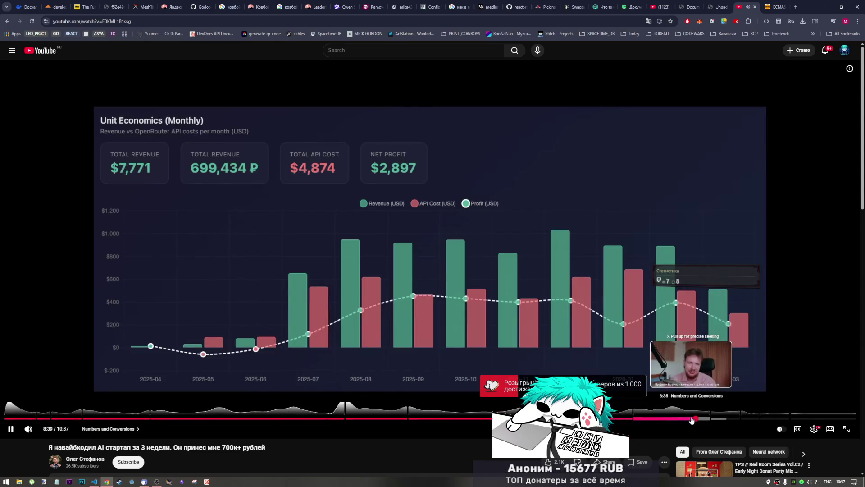
{"action": "left_click", "coordinate": [682, 418]}
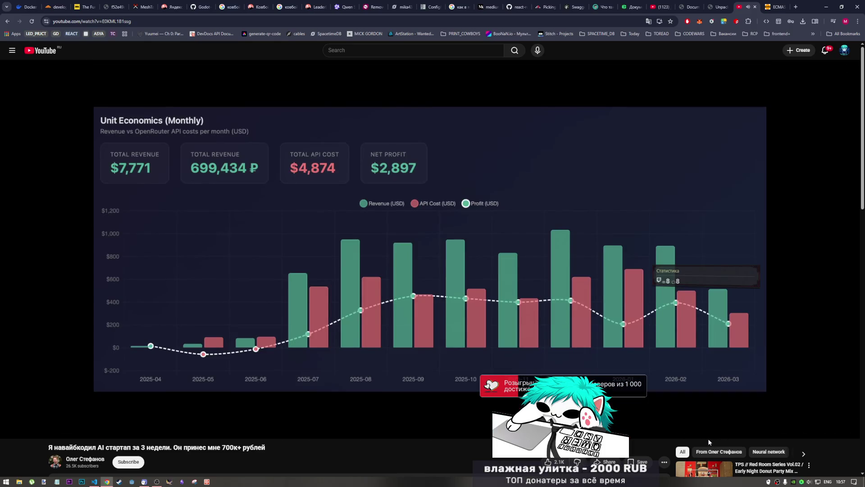
{"action": "left_click", "coordinate": [655, 350]}
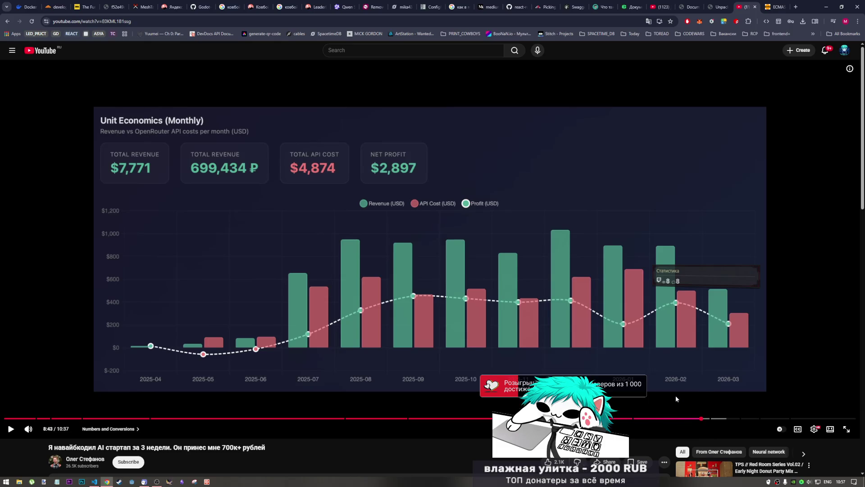
{"action": "left_click", "coordinate": [704, 395]}
{"action": "left_click", "coordinate": [52, 256]}
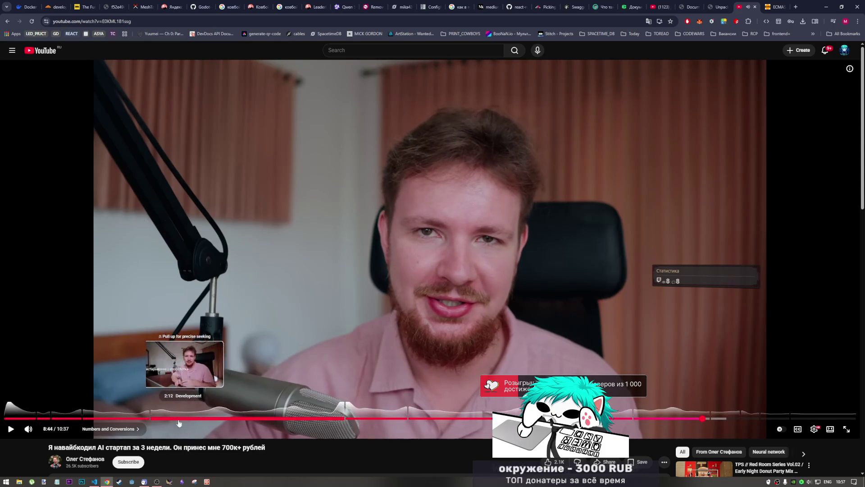
Step: Revisit the Fanfy GPT Image 1 slide around 2:46–2:50, then jump to 9:03
{"action": "left_click", "coordinate": [233, 419]}
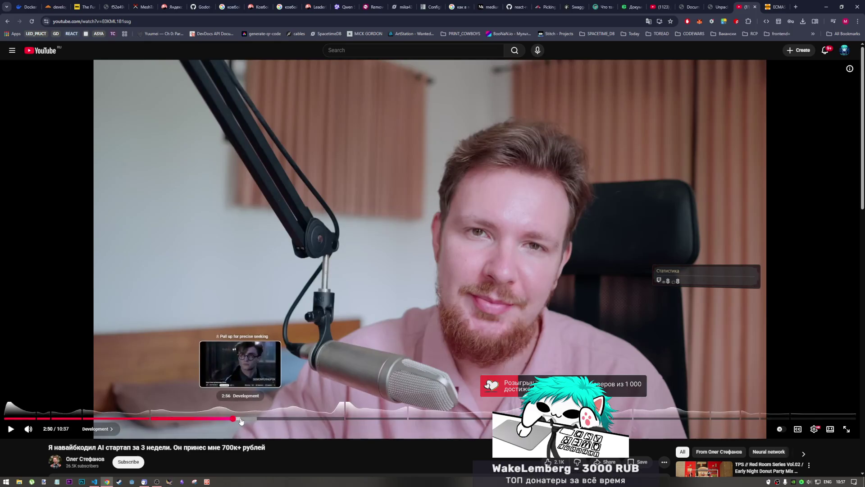
{"action": "left_click", "coordinate": [228, 419]}
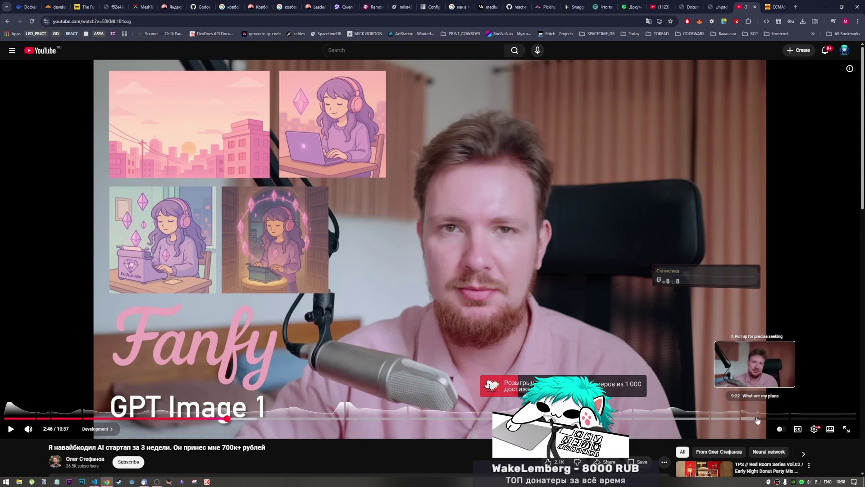
{"action": "left_click", "coordinate": [729, 420]}
Step: Rewind to 8:50, play the ChatGPT advice to 9:11, pause, then resume playback
{"action": "left_click_drag", "start_coordinate": [730, 421], "coordinate": [711, 389]}
{"action": "left_click", "coordinate": [666, 398]}
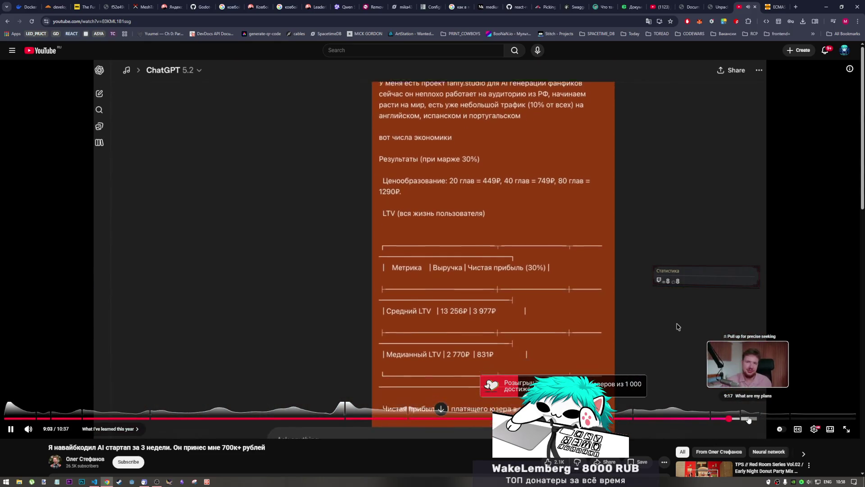
{"action": "left_click", "coordinate": [739, 419]}
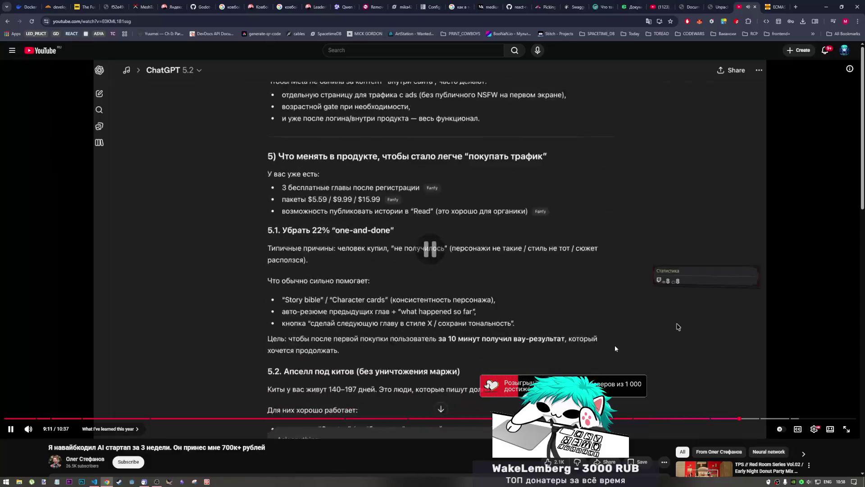
{"action": "left_click", "coordinate": [585, 335]}
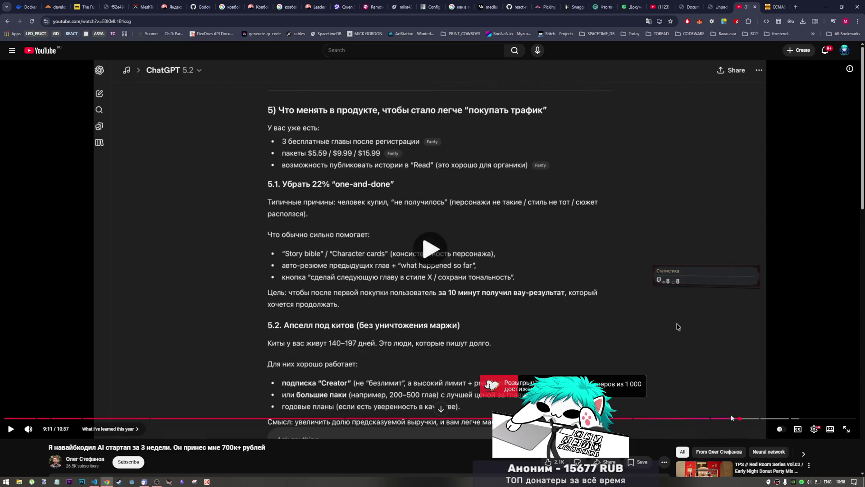
{"action": "left_click", "coordinate": [741, 418]}
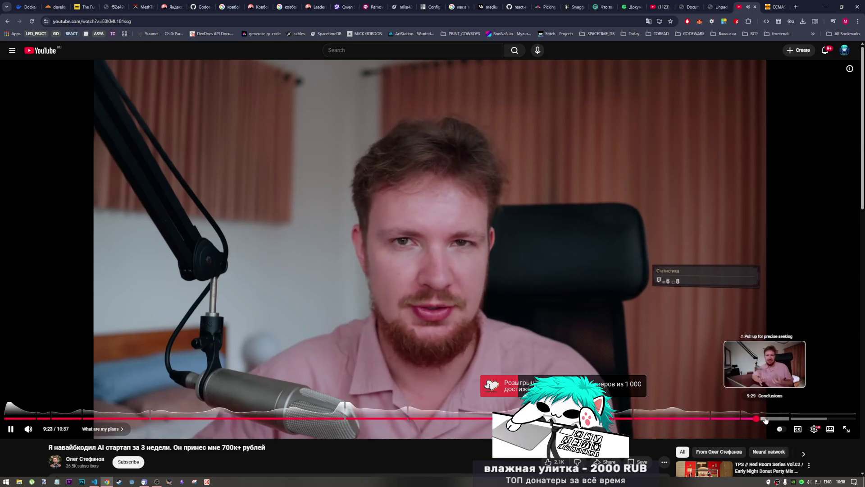
Step: Jump to the Conclusions chapter, play it, and pause at 9:50 in Summary
{"action": "left_click", "coordinate": [765, 419]}
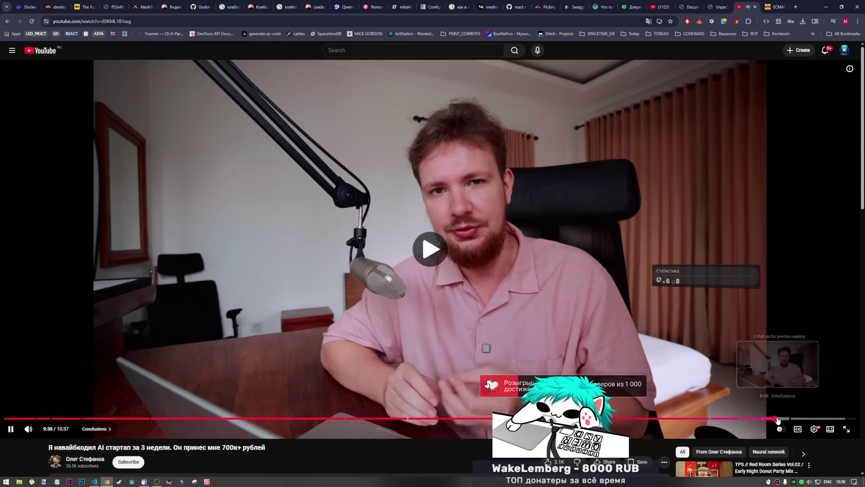
{"action": "key", "text": "space"}
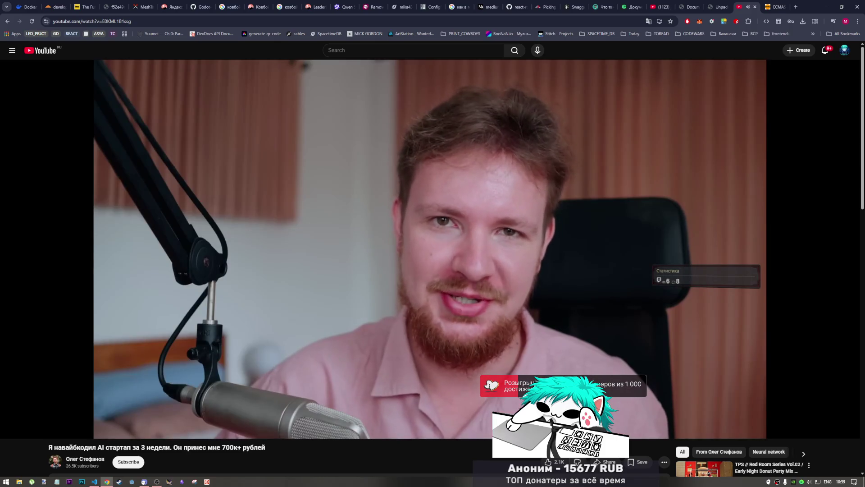
{"action": "left_click", "coordinate": [750, 394]}
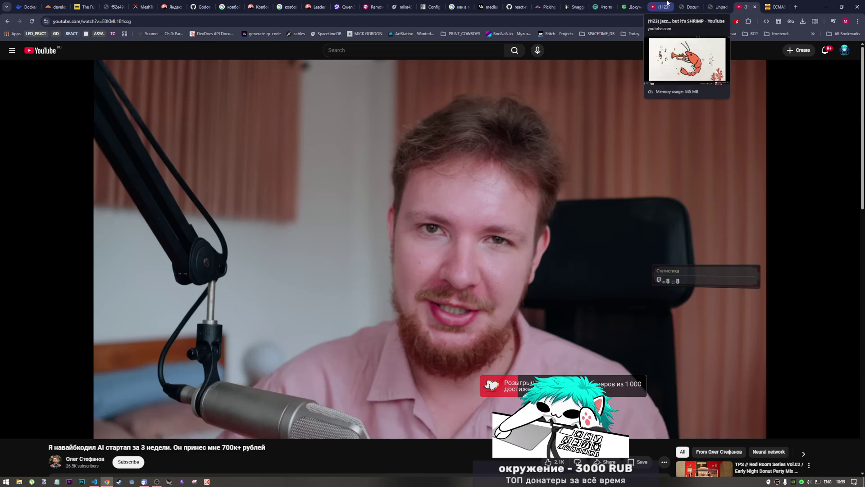
Step: Close the AI-startup video tab and resume 'jazz... but it's SHRIMP' from 1:11
{"action": "left_click", "coordinate": [721, 3]}
{"action": "left_click", "coordinate": [749, 8]}
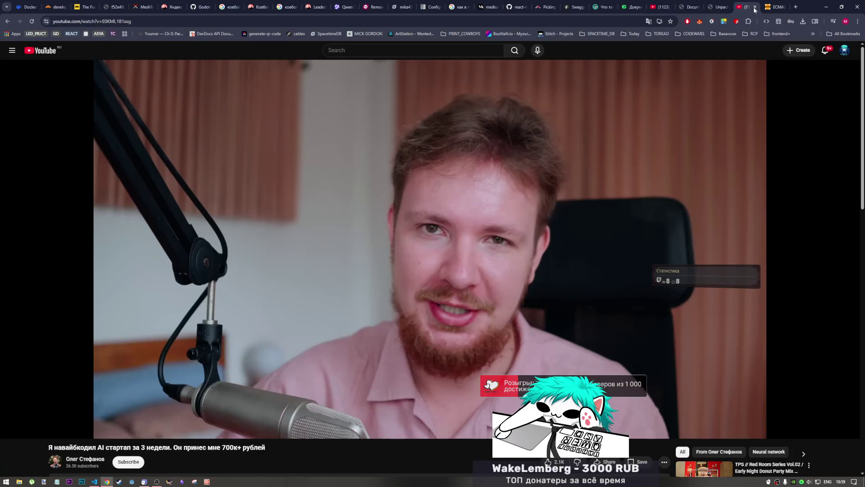
{"action": "middle_click", "coordinate": [739, 10]}
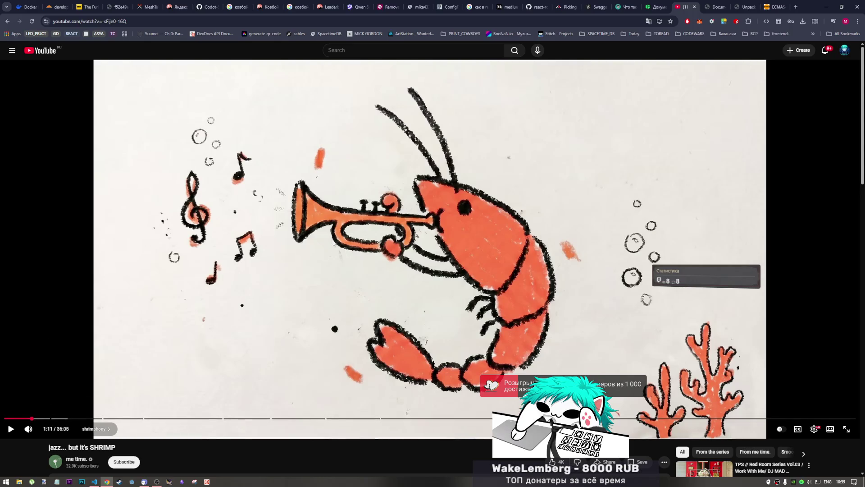
{"action": "left_click", "coordinate": [324, 243]}
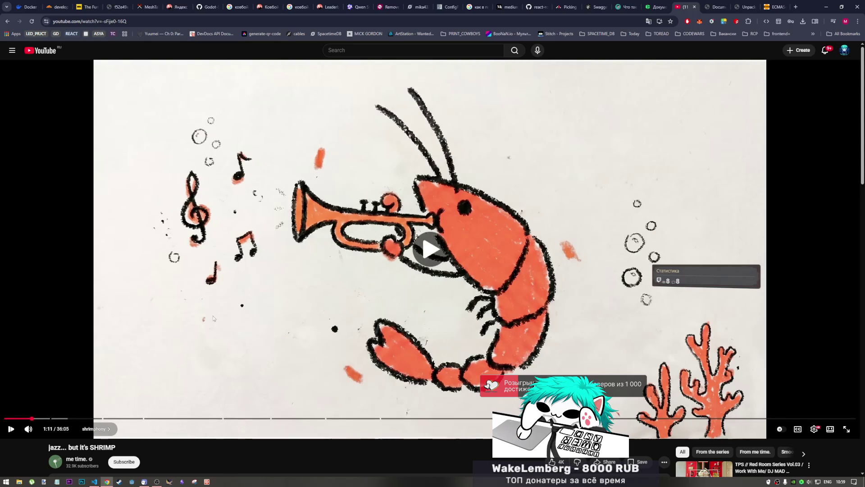
{"action": "left_click", "coordinate": [153, 483]}
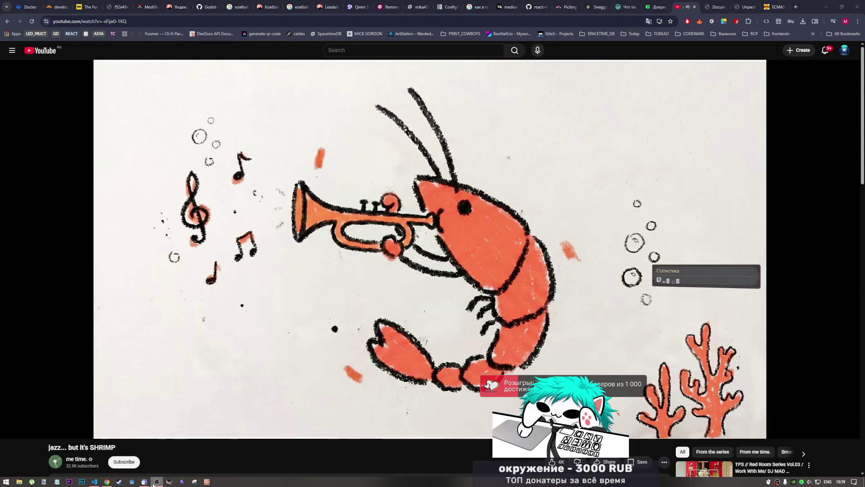
Step: Bring the samples.js equality examples in VS Code to the front
{"action": "left_click", "coordinate": [94, 482]}
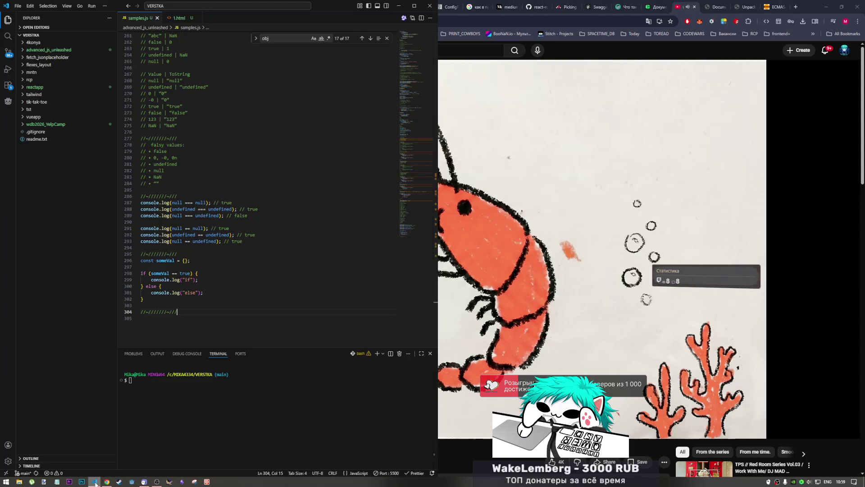
{"action": "left_click", "coordinate": [155, 483]}
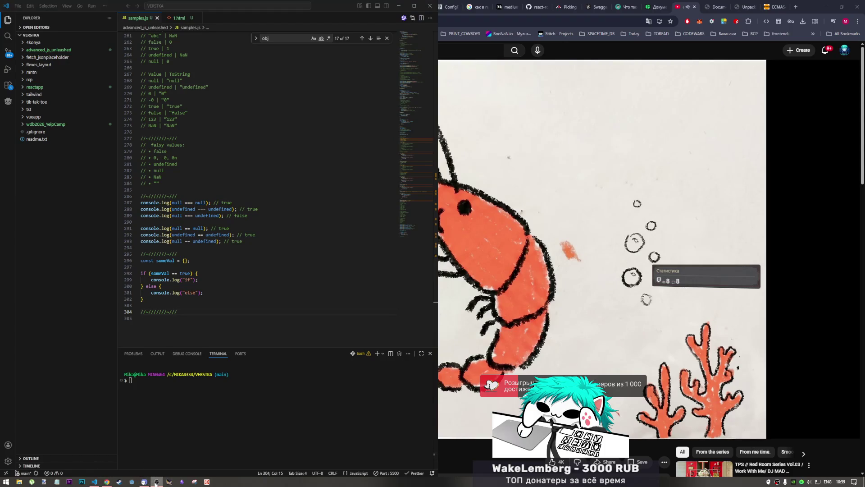
{"action": "left_click", "coordinate": [105, 483]}
{"action": "left_click", "coordinate": [95, 482]}
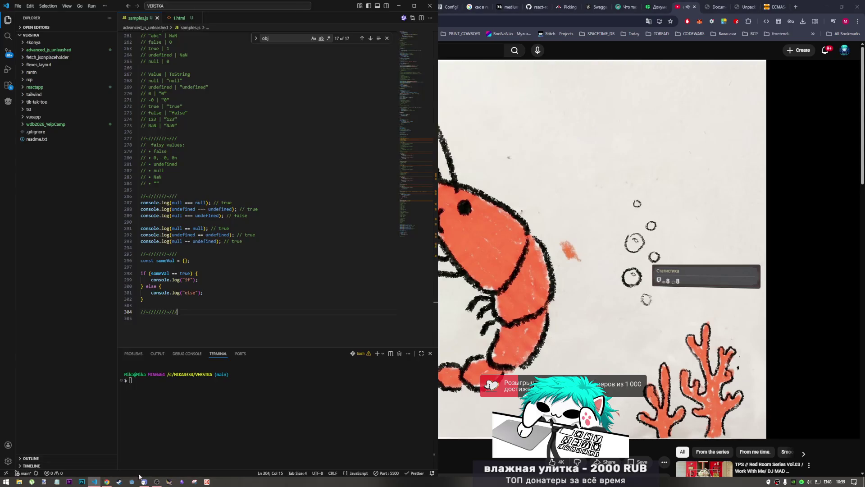
Step: Compare against the true/false/else console results on the localhost tab, then return to PDF page 75
{"action": "key", "text": "alt+Tab"}
{"action": "left_click", "coordinate": [717, 6]}
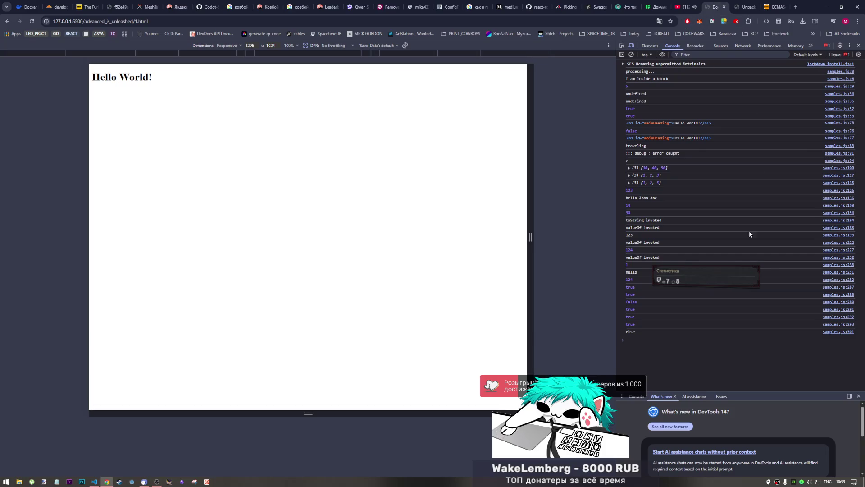
{"action": "left_click_drag", "start_coordinate": [644, 333], "coordinate": [624, 291]}
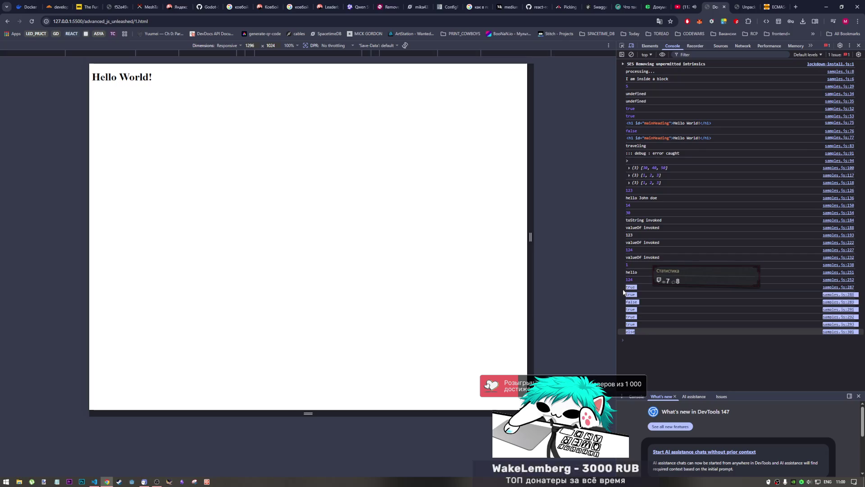
{"action": "left_click", "coordinate": [625, 287]}
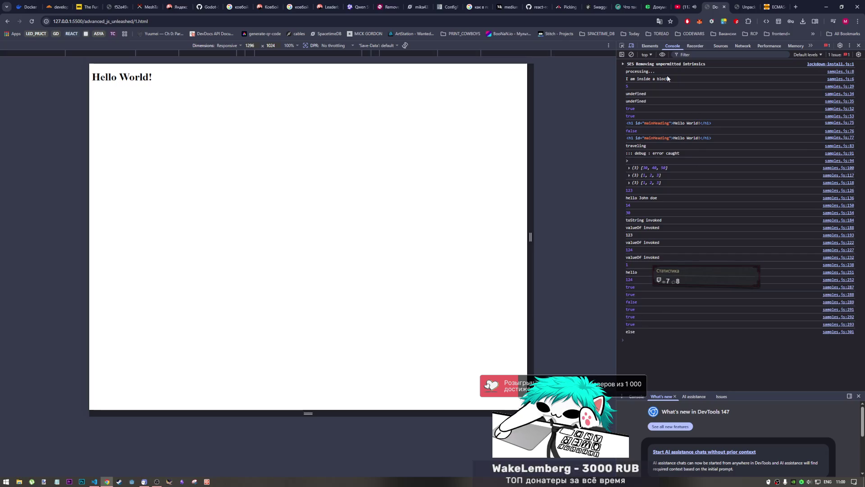
{"action": "left_click", "coordinate": [746, 7]}
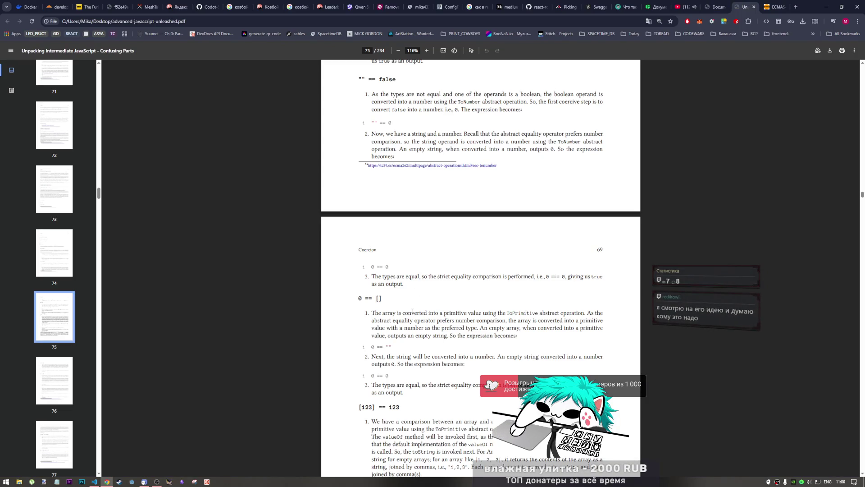
Step: Pause the shrimp jazz video on YouTube, then return to the JavaScript PDF on page 75
{"action": "left_click", "coordinate": [681, 7]}
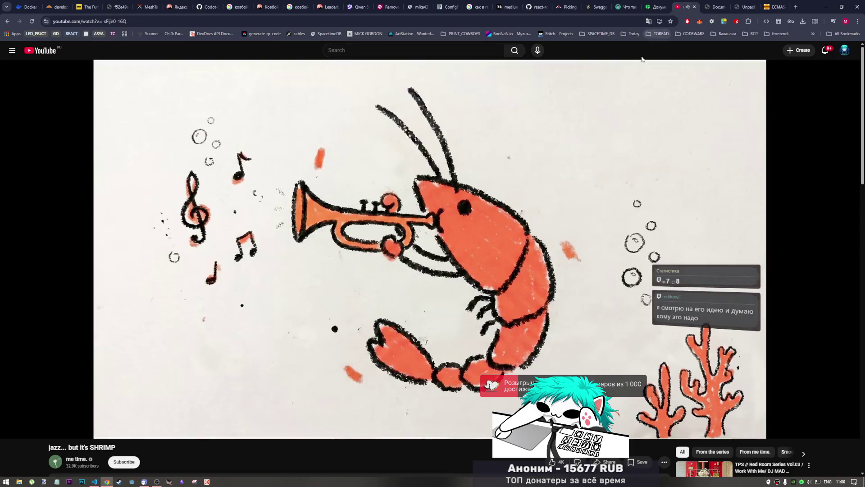
{"action": "left_click", "coordinate": [509, 174]}
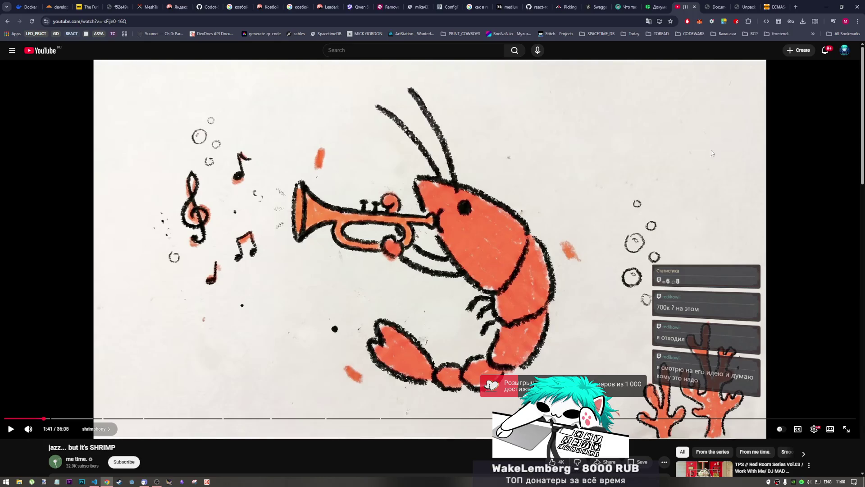
{"action": "left_click", "coordinate": [738, 9]}
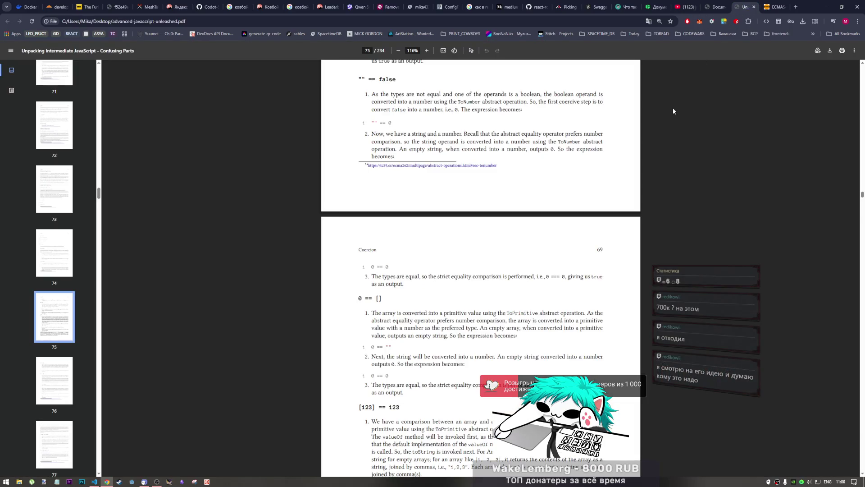
Step: Bring the paused 'jazz... but it's SHRIMP' YouTube video in front of the PDF
{"action": "left_click", "coordinate": [684, 7]}
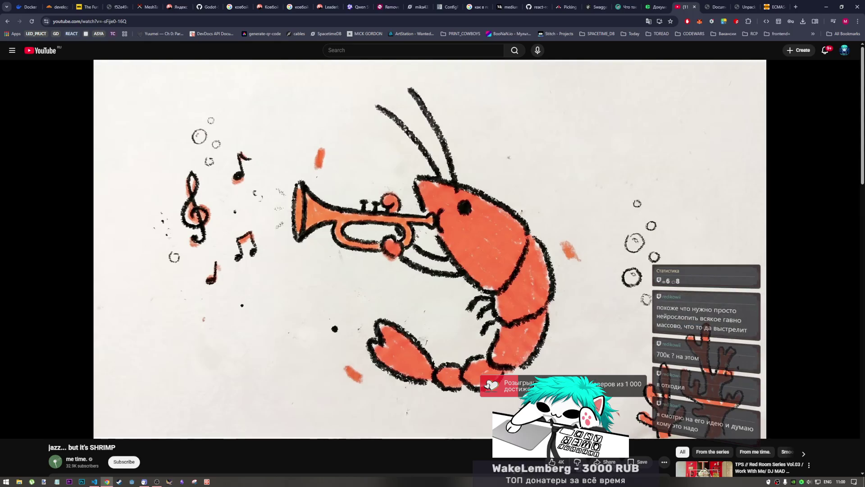
Step: Pause the shrimp jazz video at 1:41 of 36:05, then resume playback
{"action": "left_click", "coordinate": [587, 352]}
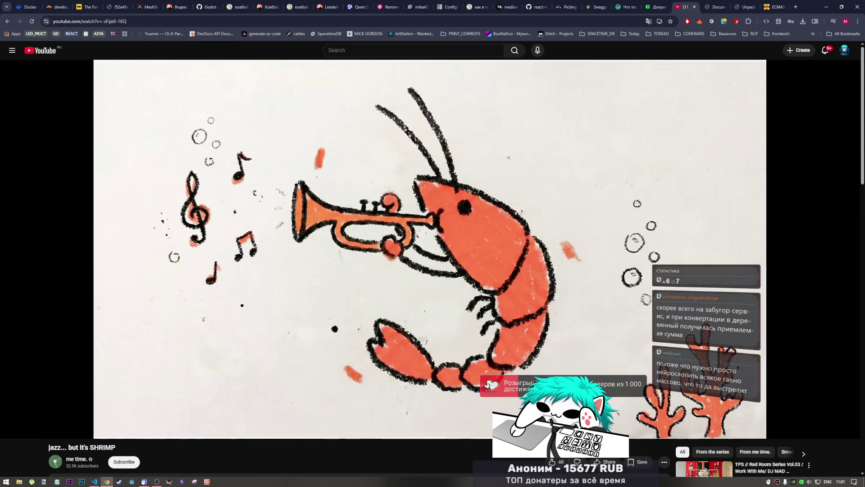
{"action": "left_click", "coordinate": [490, 296]}
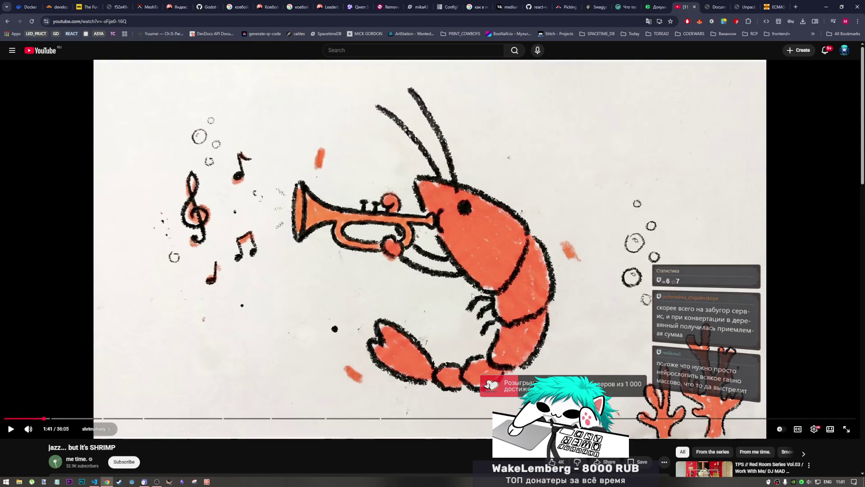
{"action": "left_click", "coordinate": [490, 297]}
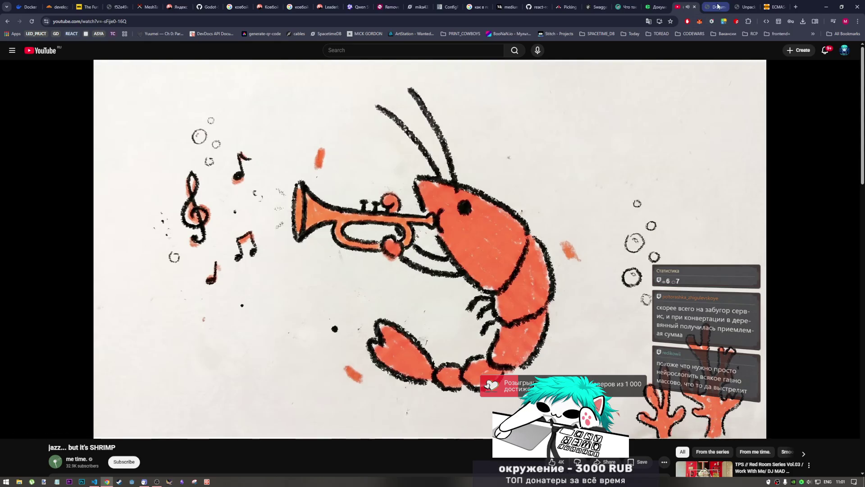
Step: Back in the PDF, scroll to show the full [123] == 123 walkthrough ending in true
{"action": "left_click", "coordinate": [741, 7]}
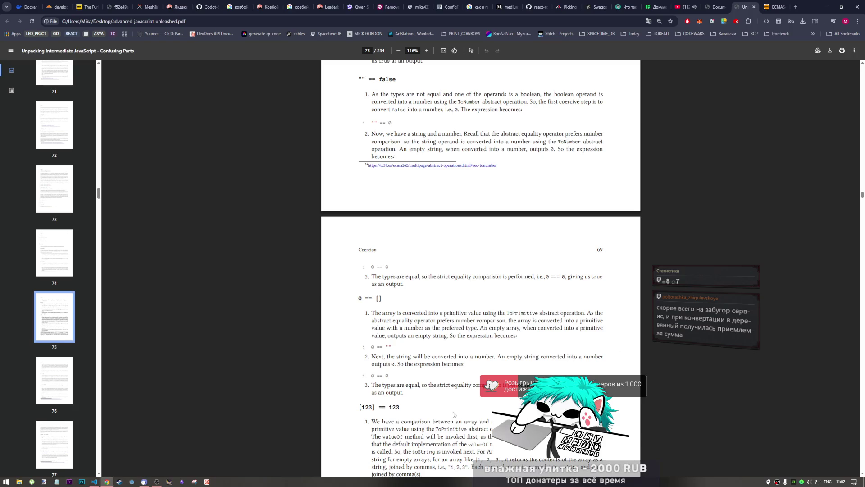
{"action": "left_click_drag", "start_coordinate": [412, 420], "coordinate": [468, 446]}
{"action": "left_click", "coordinate": [472, 427]}
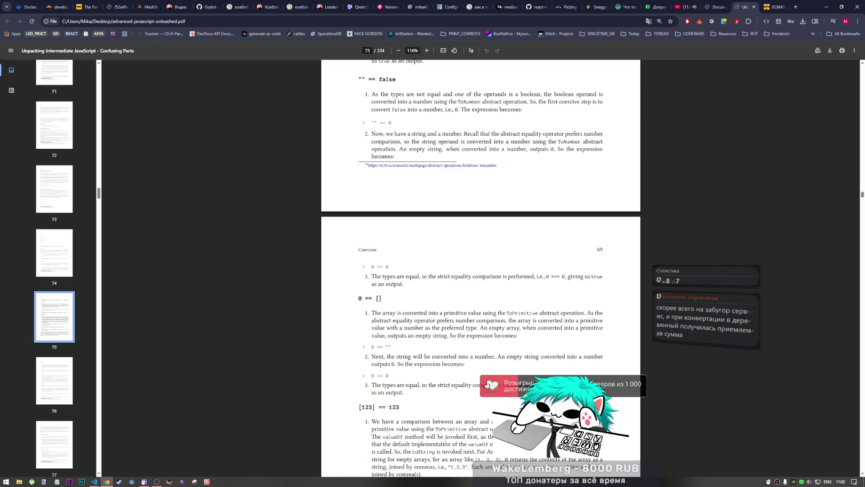
{"action": "scroll", "coordinate": [455, 421], "scroll_direction": "down", "scroll_amount": 2}
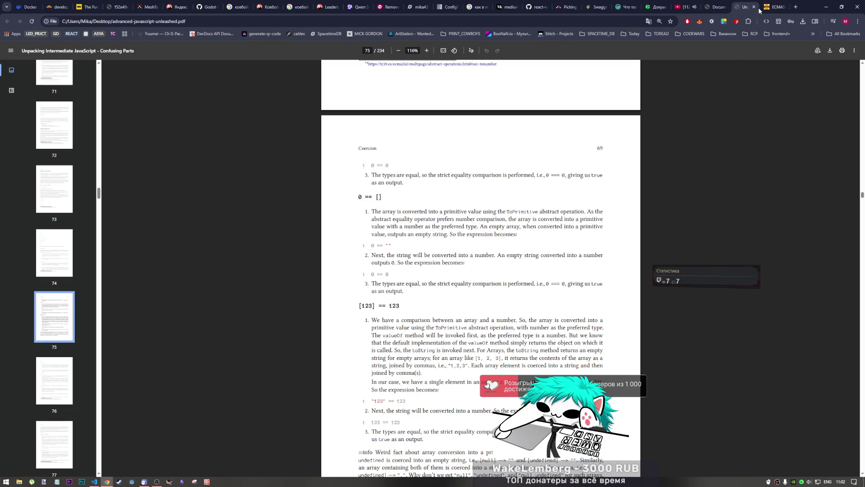
Step: Open the AI startup video in a new tab and like its first comment (59 to 60)
{"action": "middle_click", "coordinate": [741, 38]}
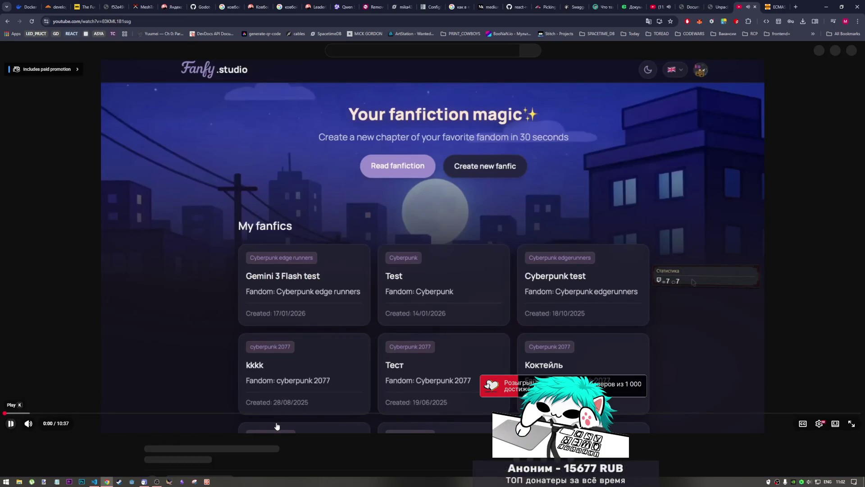
{"action": "scroll", "coordinate": [272, 425], "scroll_direction": "down", "scroll_amount": 7}
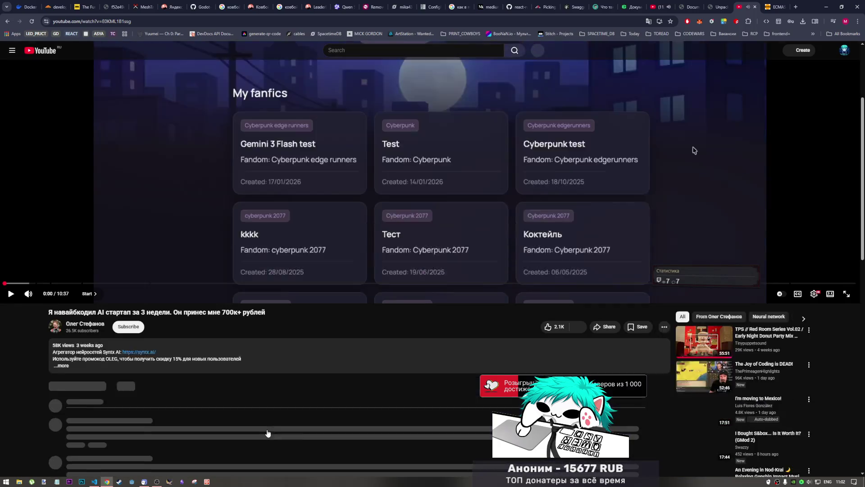
{"action": "scroll", "coordinate": [266, 430], "scroll_direction": "down", "scroll_amount": 1}
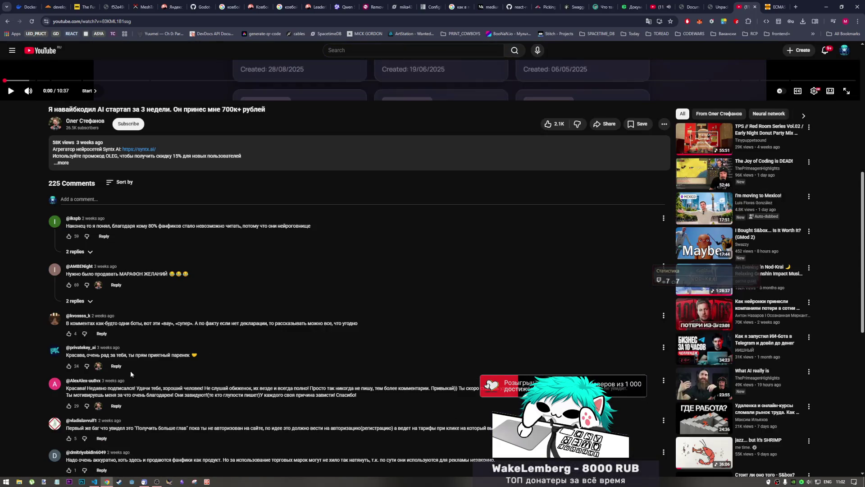
{"action": "left_click_drag", "start_coordinate": [324, 225], "coordinate": [68, 225]}
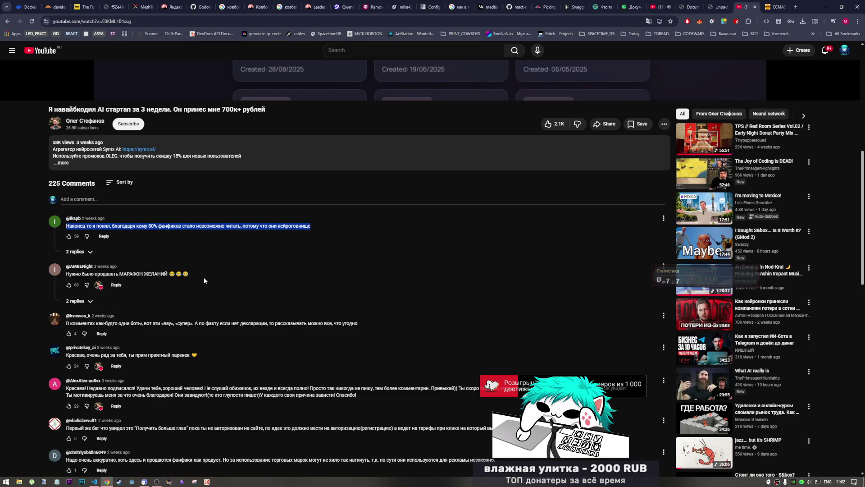
{"action": "left_click", "coordinate": [69, 236]}
{"action": "left_click", "coordinate": [354, 226]}
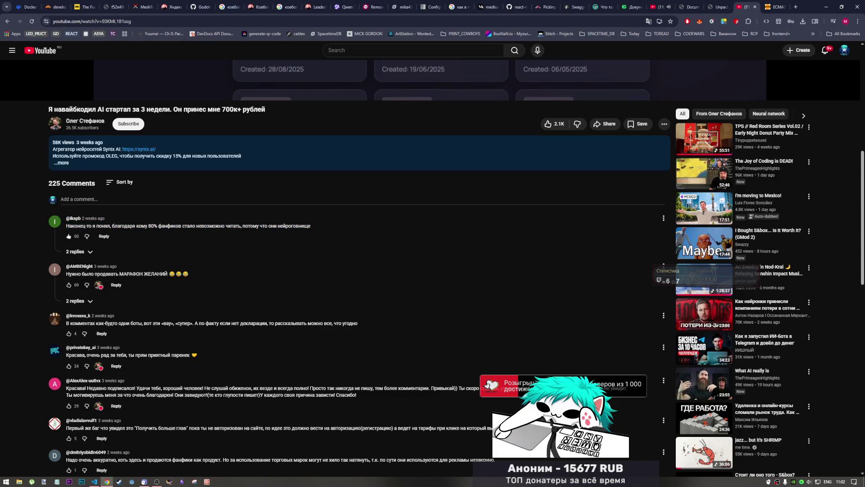
Step: Close the AI startup video tab, returning to the PDF on page 75
{"action": "left_click", "coordinate": [720, 6]}
{"action": "left_click", "coordinate": [744, 6]}
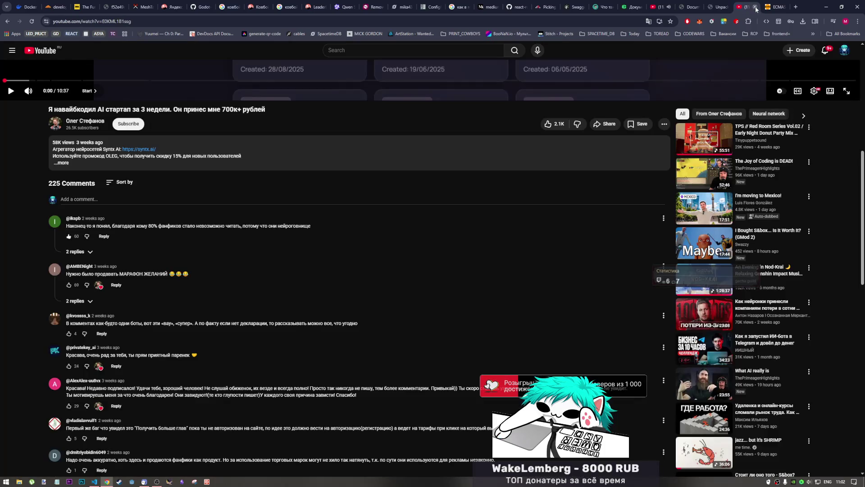
{"action": "left_click", "coordinate": [755, 7]}
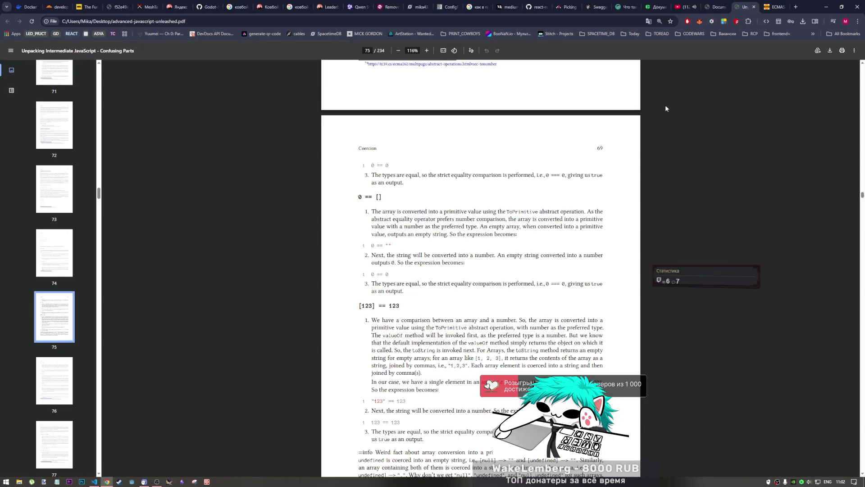
Step: Scroll to page 76 of 234 showing the [1] < [2] and [] == ![] walkthroughs
{"action": "scroll", "coordinate": [528, 328], "scroll_direction": "down", "scroll_amount": 1}
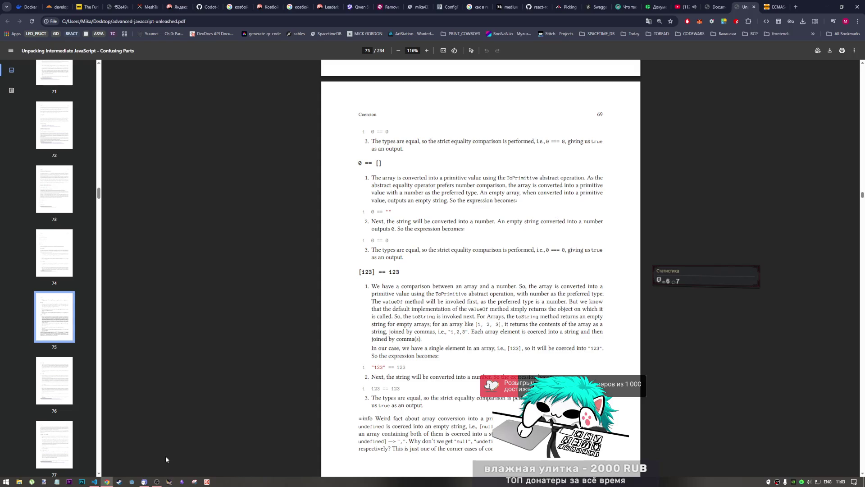
{"action": "left_click", "coordinate": [157, 481]}
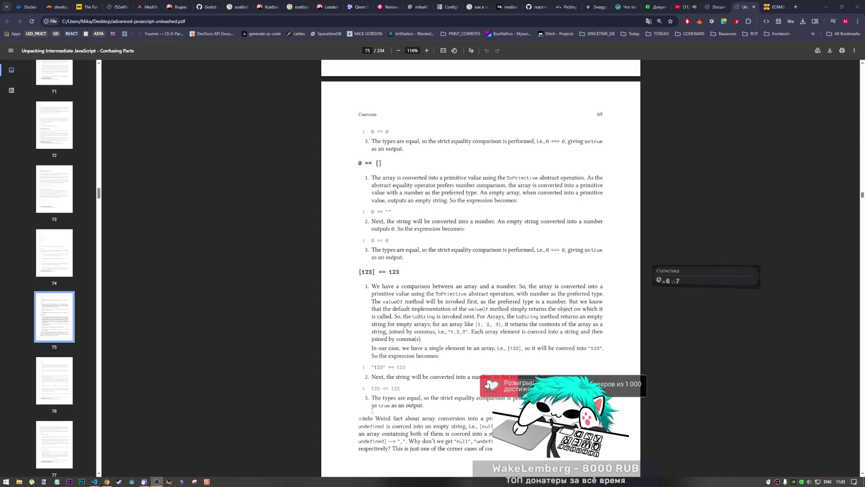
{"action": "left_click", "coordinate": [474, 372]}
{"action": "scroll", "coordinate": [475, 372], "scroll_direction": "down", "scroll_amount": 2}
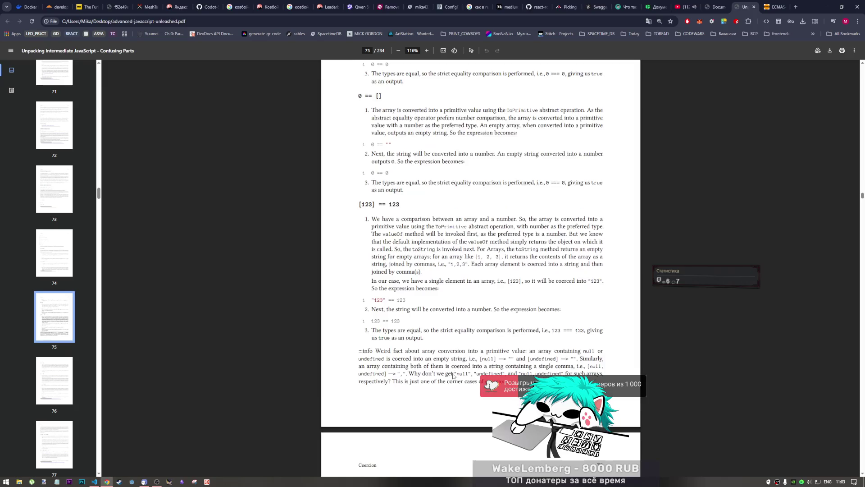
{"action": "scroll", "coordinate": [453, 375], "scroll_direction": "down", "scroll_amount": 2}
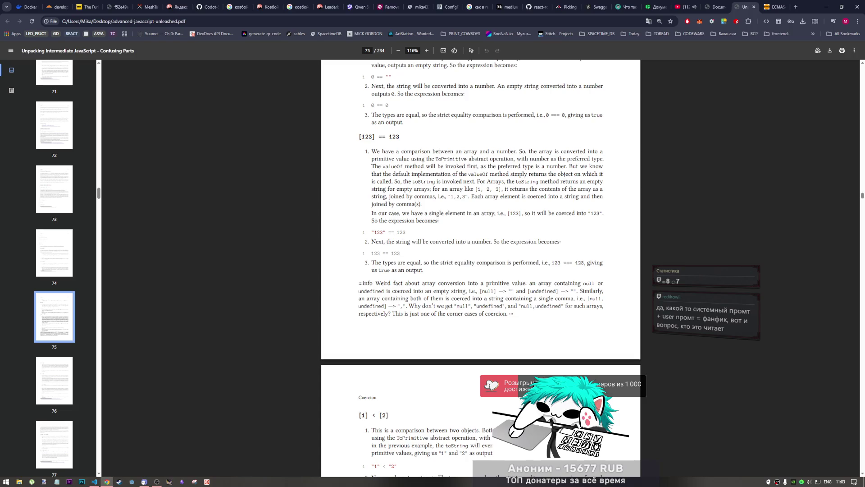
{"action": "scroll", "coordinate": [412, 267], "scroll_direction": "down", "scroll_amount": 6}
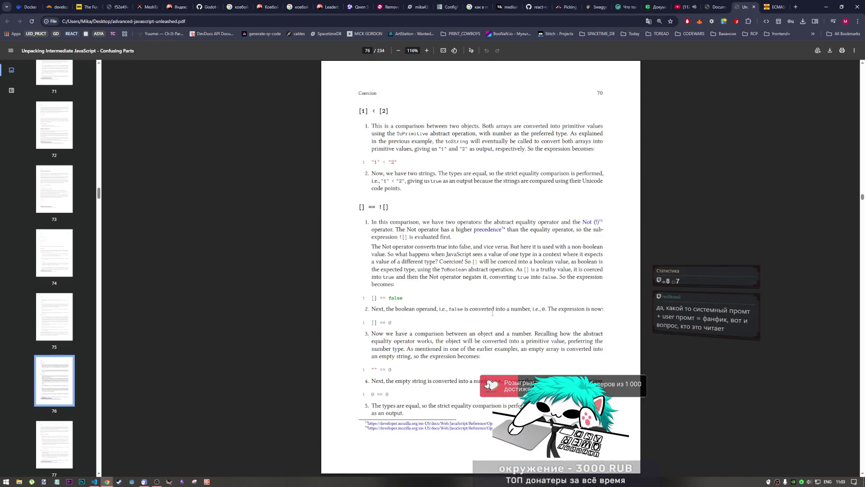
Step: Scroll through page 77, reading the !!"true" == !!"false" and [1, 2, 3] + [4, 5, 6] examples
{"action": "scroll", "coordinate": [491, 316], "scroll_direction": "down", "scroll_amount": 3}
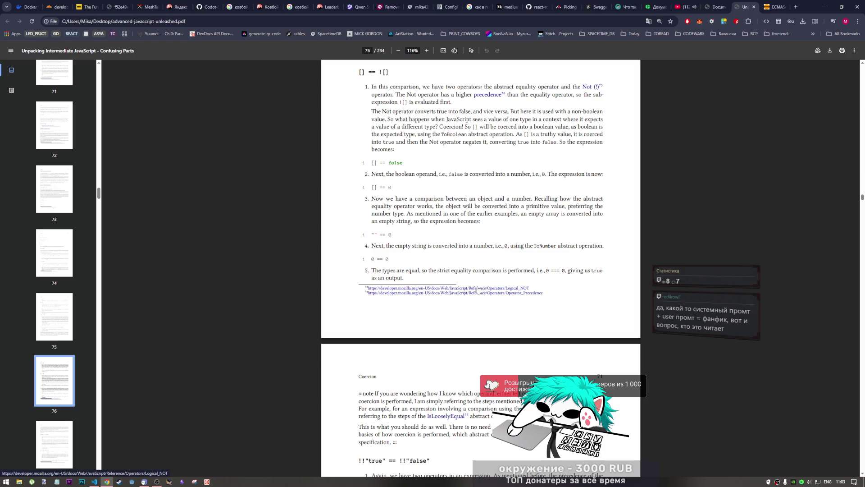
{"action": "scroll", "coordinate": [480, 280], "scroll_direction": "down", "scroll_amount": 2}
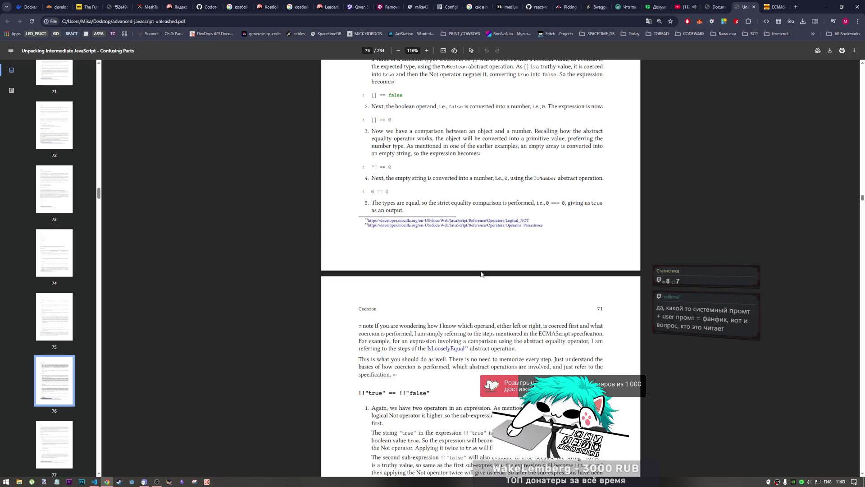
{"action": "scroll", "coordinate": [480, 274], "scroll_direction": "down", "scroll_amount": 2}
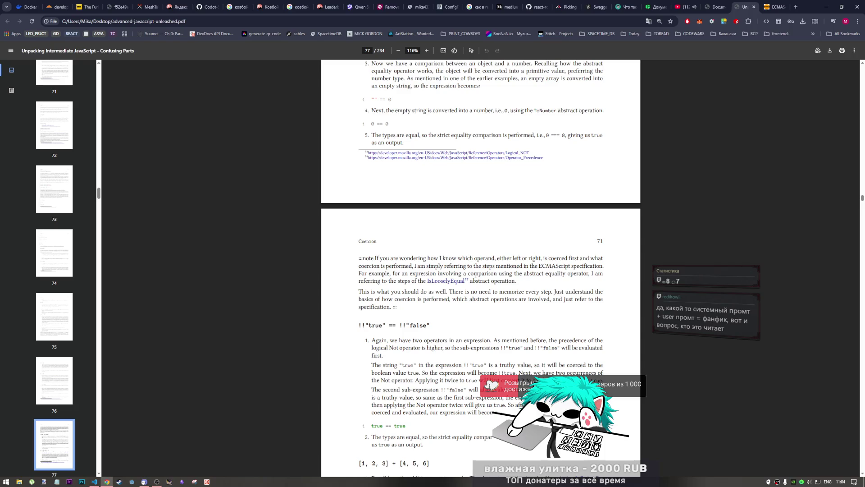
{"action": "scroll", "coordinate": [475, 276], "scroll_direction": "up", "scroll_amount": 3}
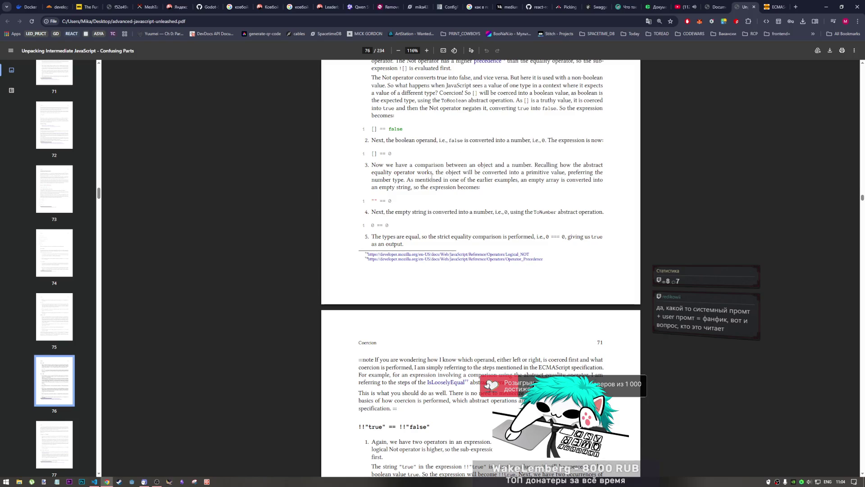
{"action": "scroll", "coordinate": [430, 180], "scroll_direction": "up", "scroll_amount": 4}
{"action": "scroll", "coordinate": [432, 208], "scroll_direction": "down", "scroll_amount": 4}
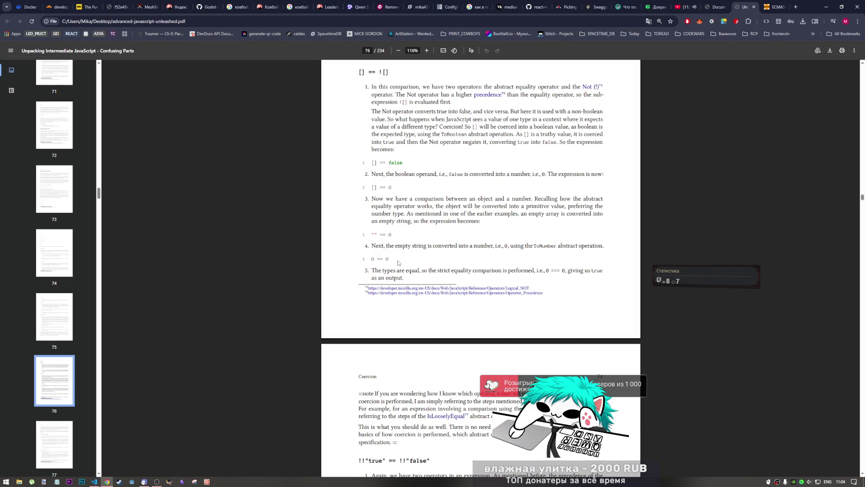
{"action": "scroll", "coordinate": [421, 272], "scroll_direction": "down", "scroll_amount": 2}
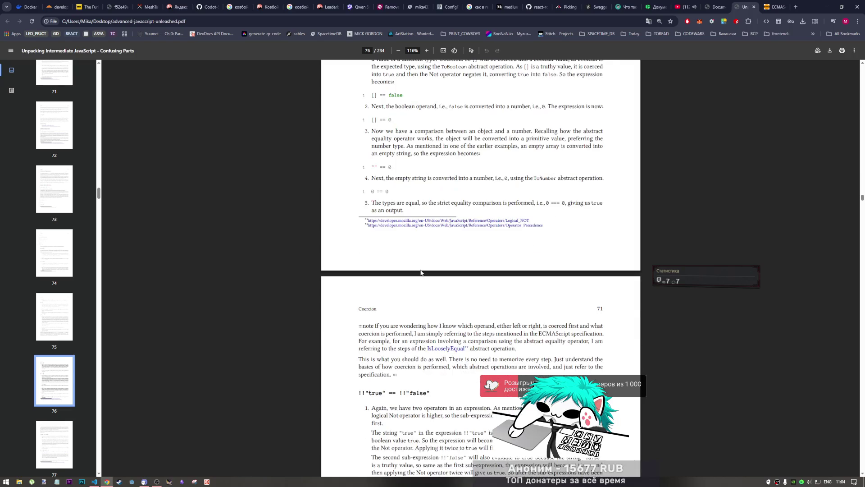
{"action": "scroll", "coordinate": [420, 273], "scroll_direction": "down", "scroll_amount": 3}
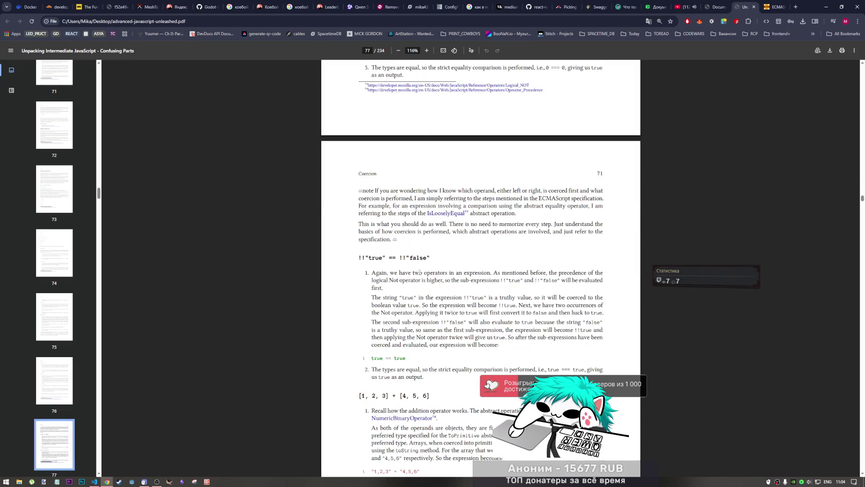
{"action": "scroll", "coordinate": [417, 271], "scroll_direction": "down", "scroll_amount": 2}
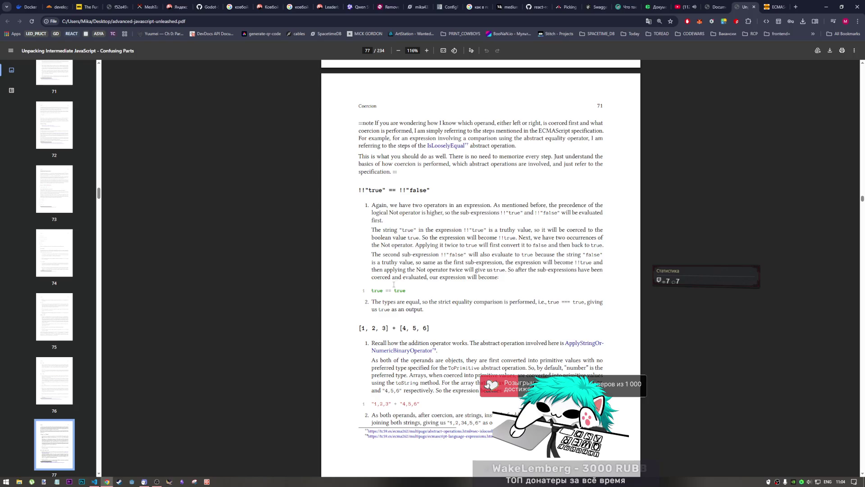
{"action": "scroll", "coordinate": [386, 283], "scroll_direction": "up", "scroll_amount": 1}
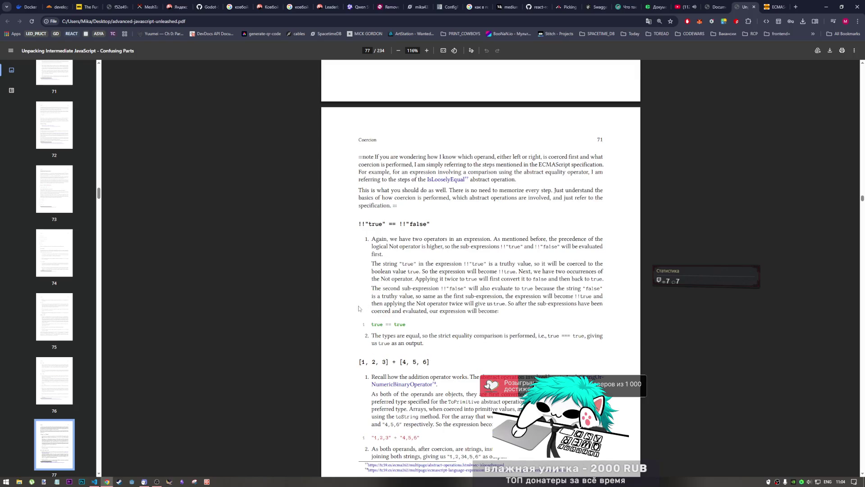
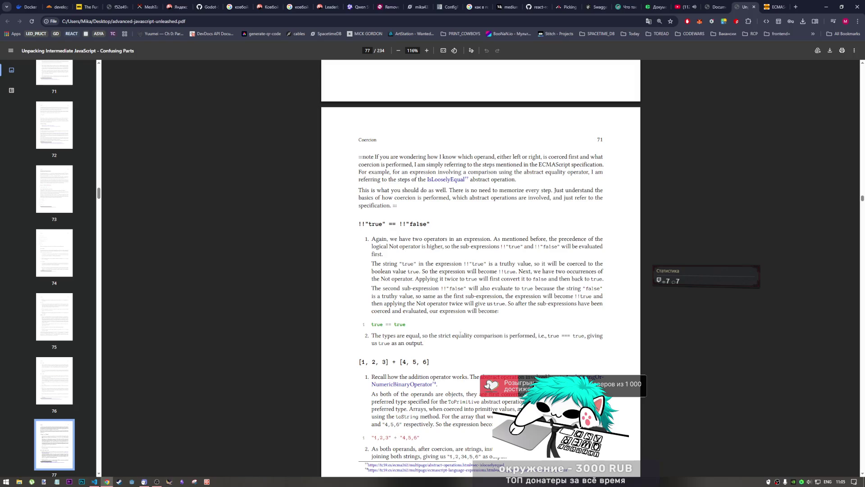
Step: Scroll down to the end of page 71's [1, 2, 3] + [4, 5, 6] example and its footnotes
{"action": "scroll", "coordinate": [455, 316], "scroll_direction": "down", "scroll_amount": 3}
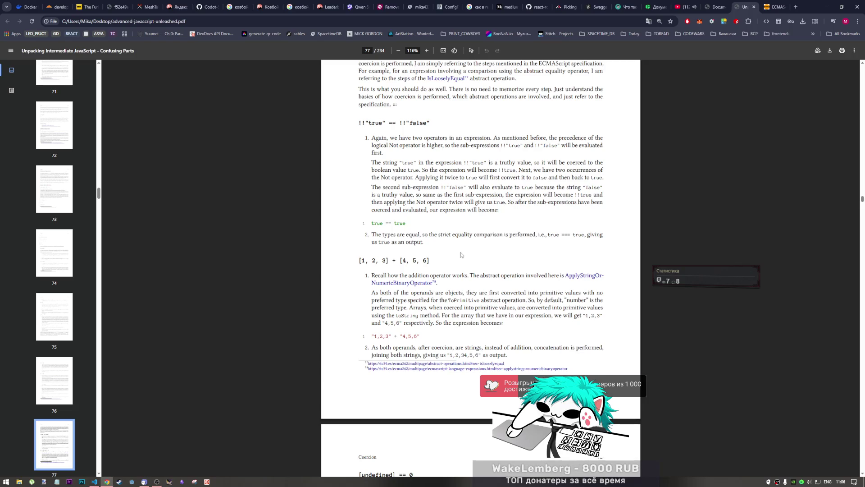
Step: Scroll past the "1,2,34,5,6" result toward the top of page 72 and [undefined] == 0
{"action": "scroll", "coordinate": [460, 255], "scroll_direction": "down", "scroll_amount": 3}
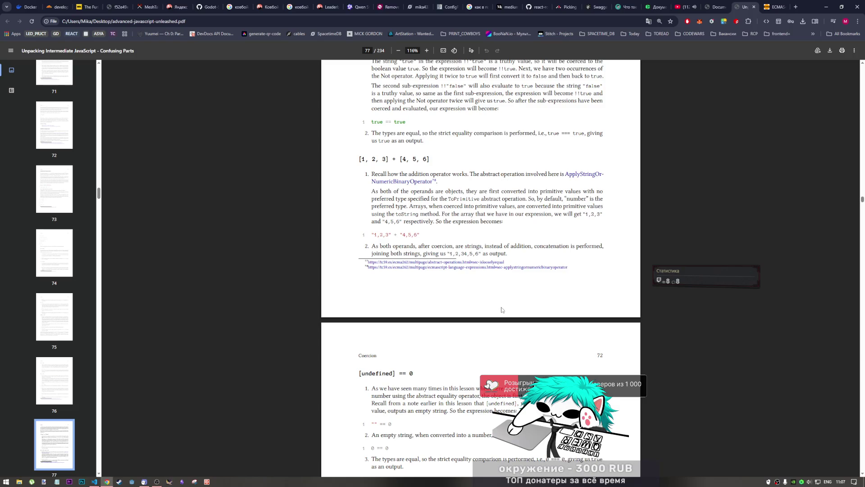
Step: Scroll down until page 72 shows the [undefined] == 0, [[]] == '' and [] + {} examples
{"action": "scroll", "coordinate": [538, 299], "scroll_direction": "down", "scroll_amount": 2}
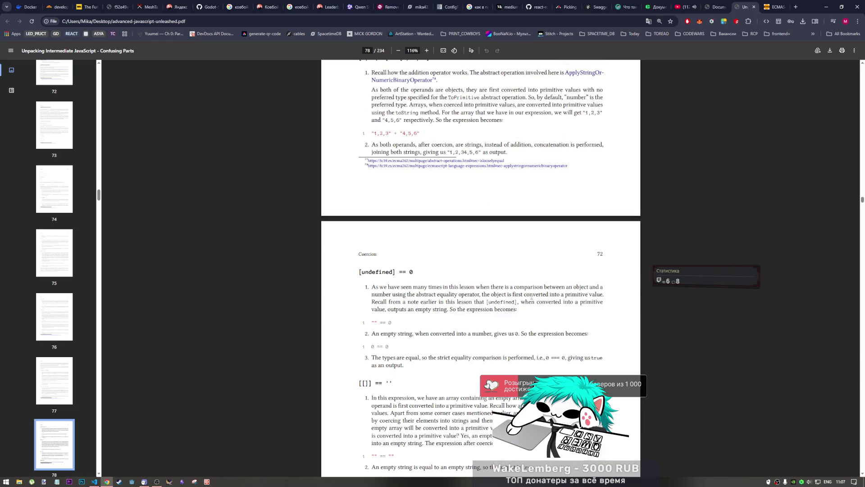
{"action": "scroll", "coordinate": [499, 296], "scroll_direction": "down", "scroll_amount": 3}
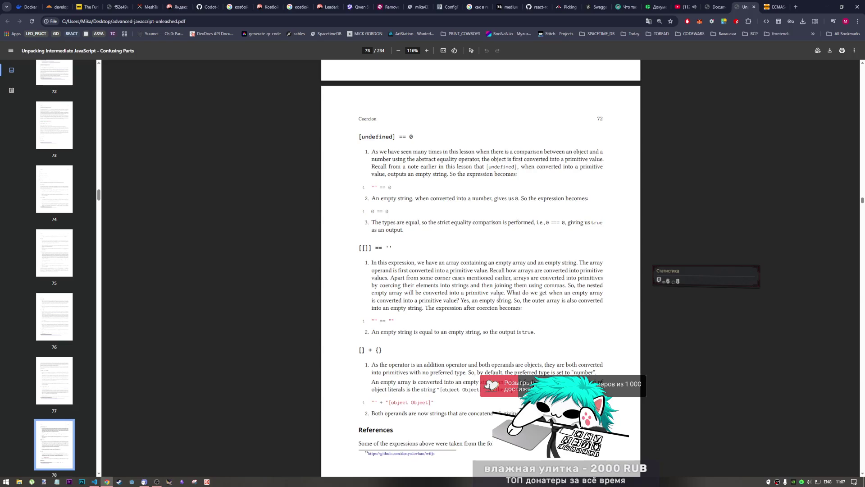